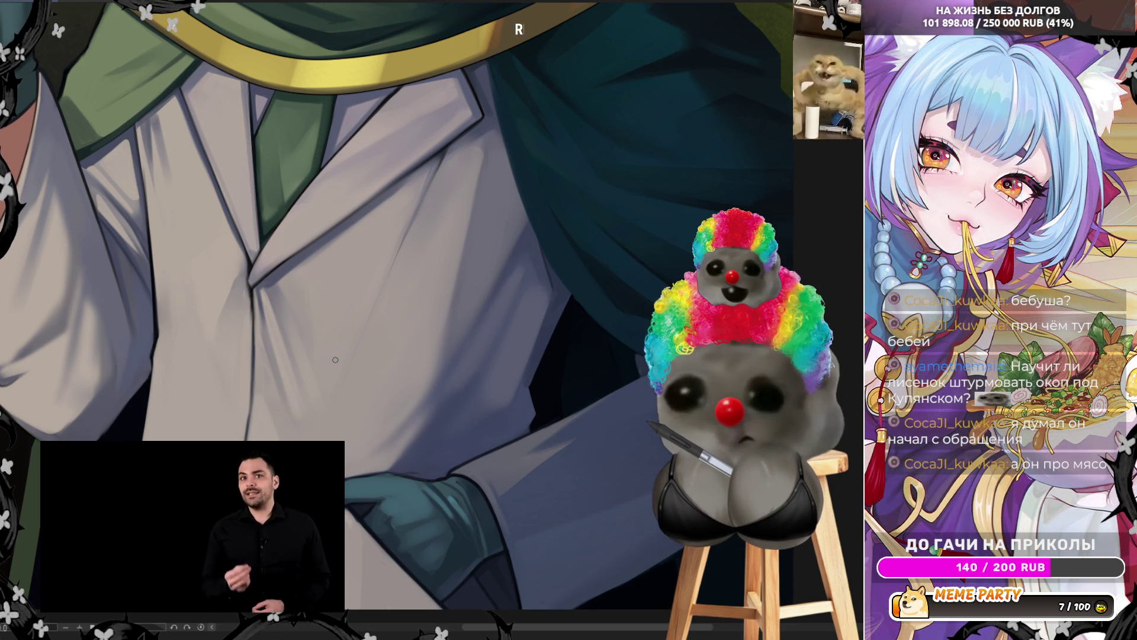
Paint fold shading into the white coat beside the teal glove, then flip the canvas to check it.
scroll(615, 487, "down", 3)
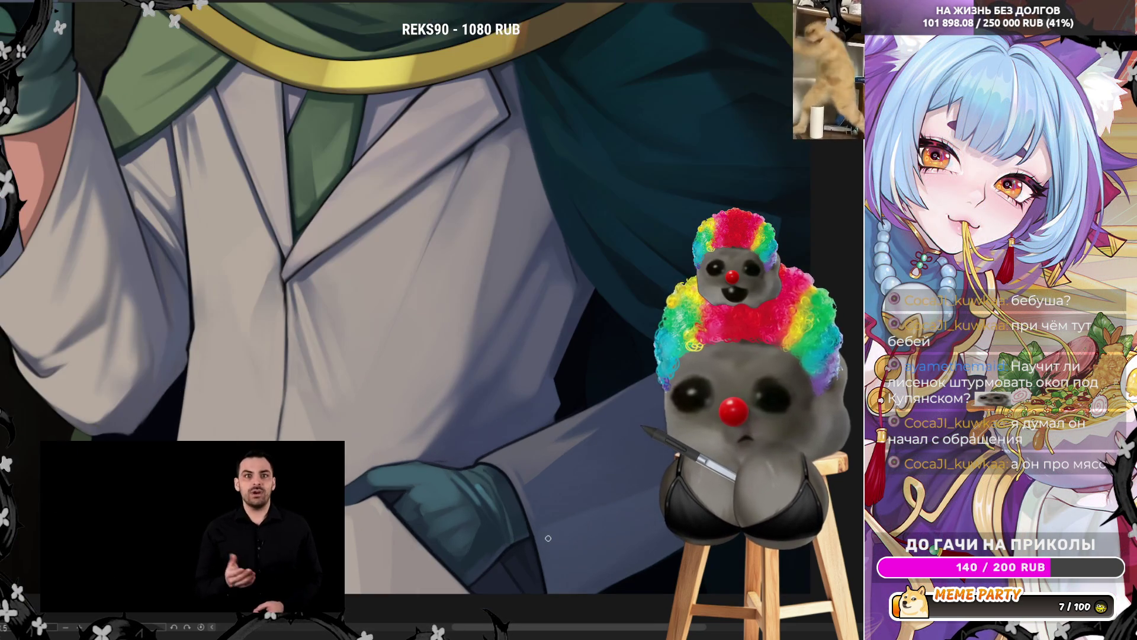
scroll(558, 498, "up", 3)
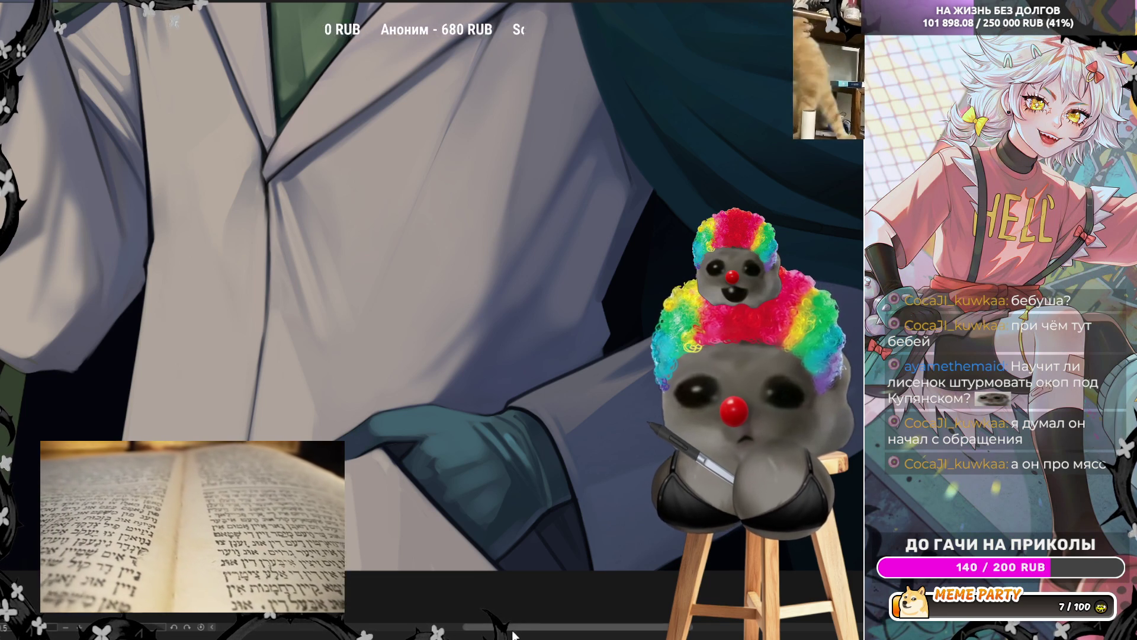
left_click_drag(513, 629, 548, 629)
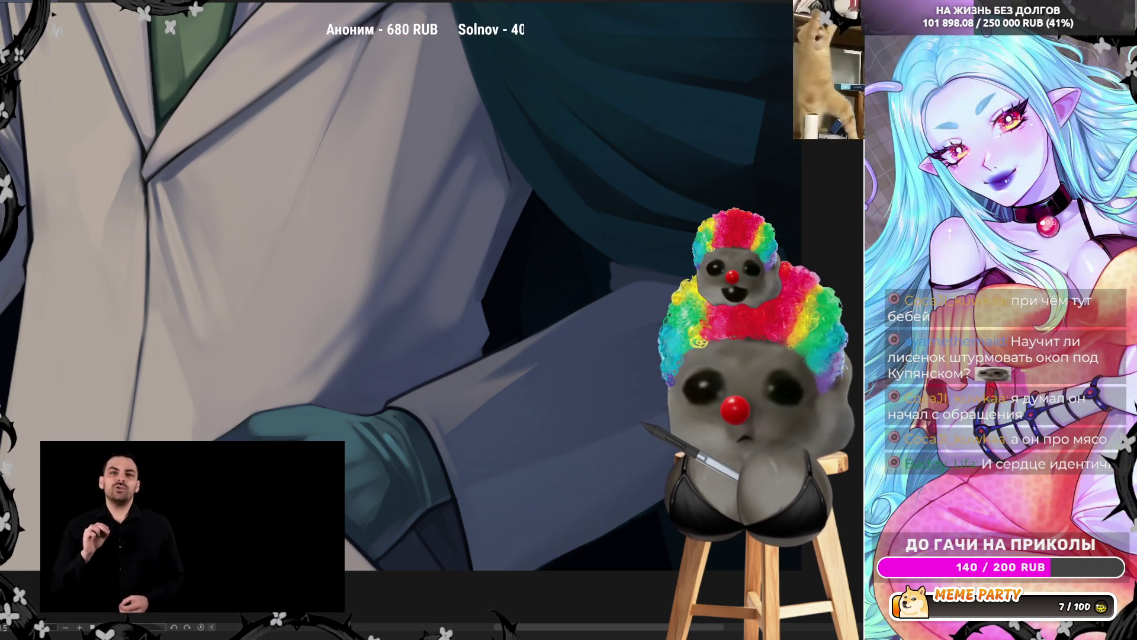
key("h")
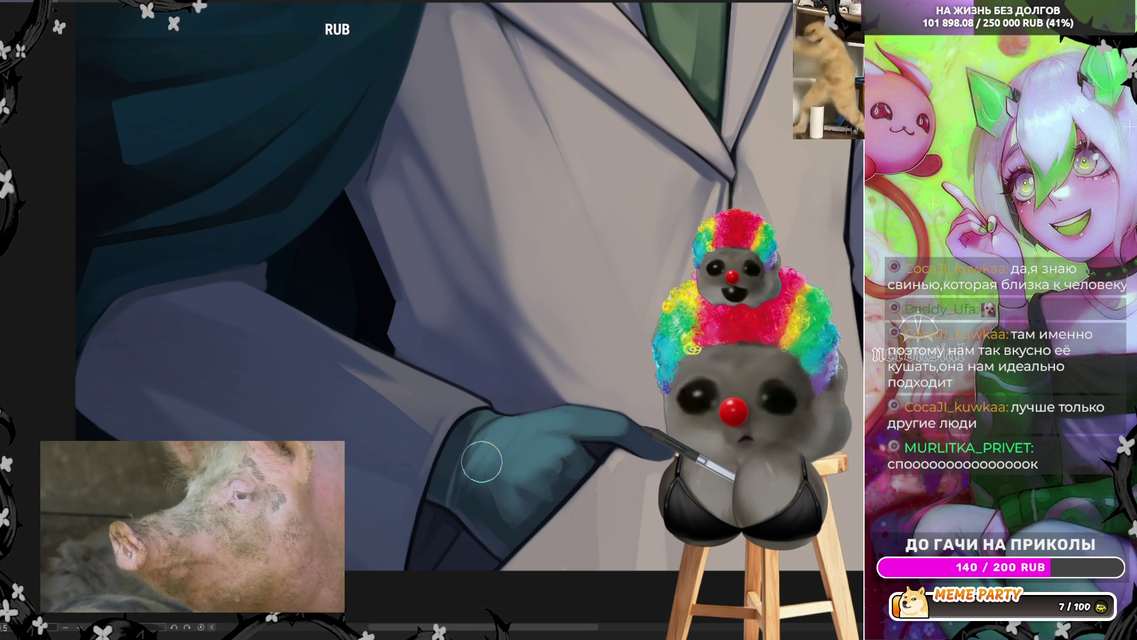
Add deeper fold shading below the lapel and above the gloved hand, then flip the view back.
scroll(594, 563, "down", 5)
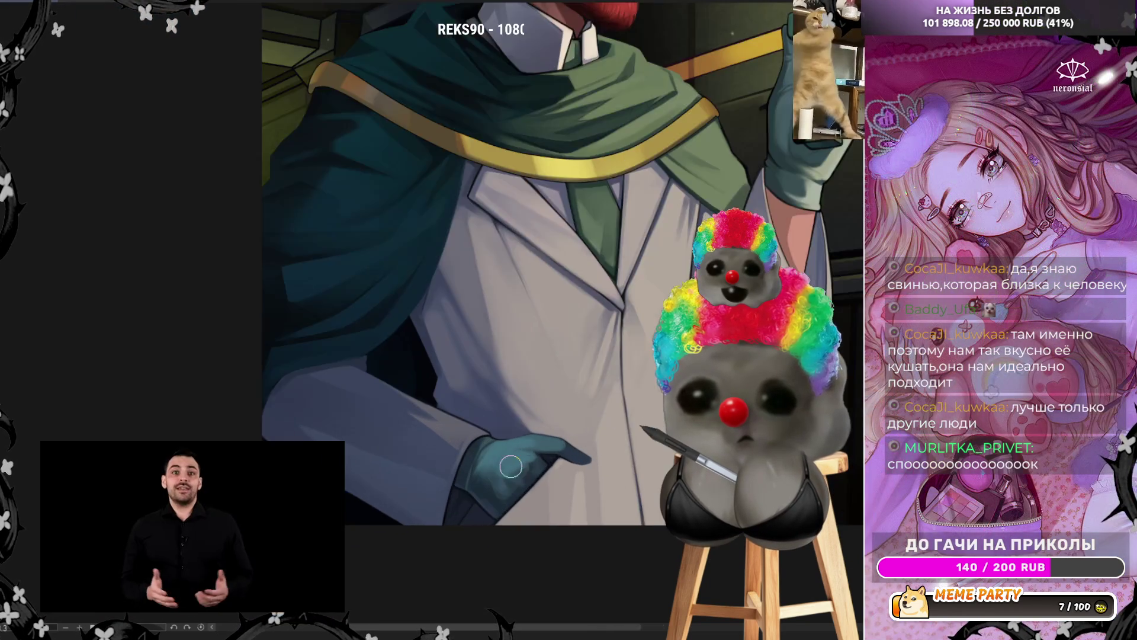
scroll(586, 509, "up", 5)
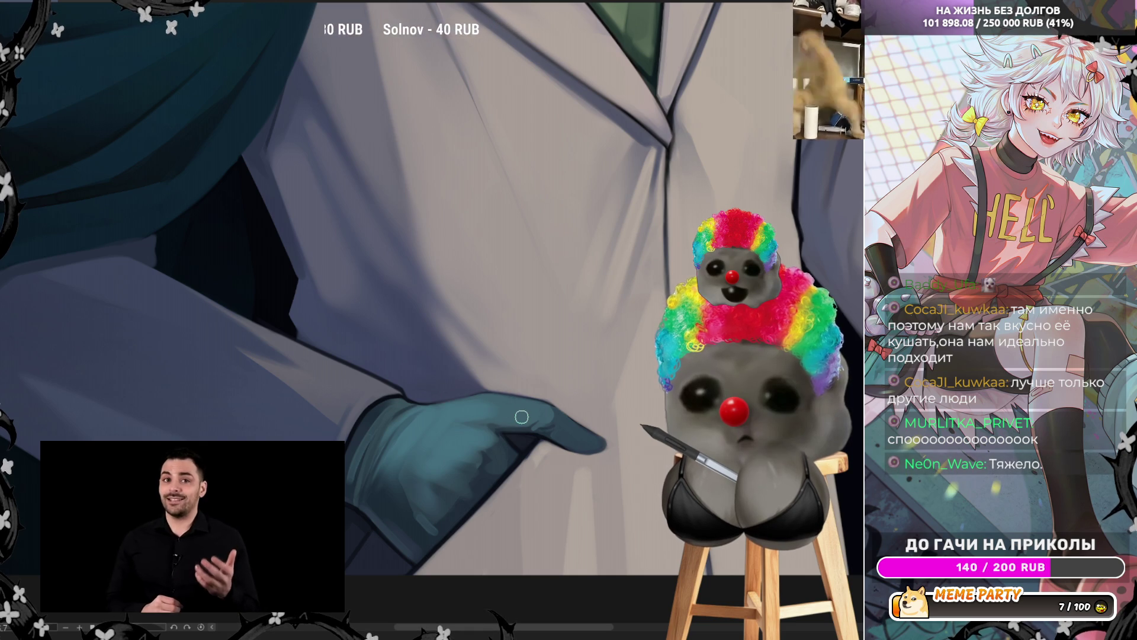
key("h")
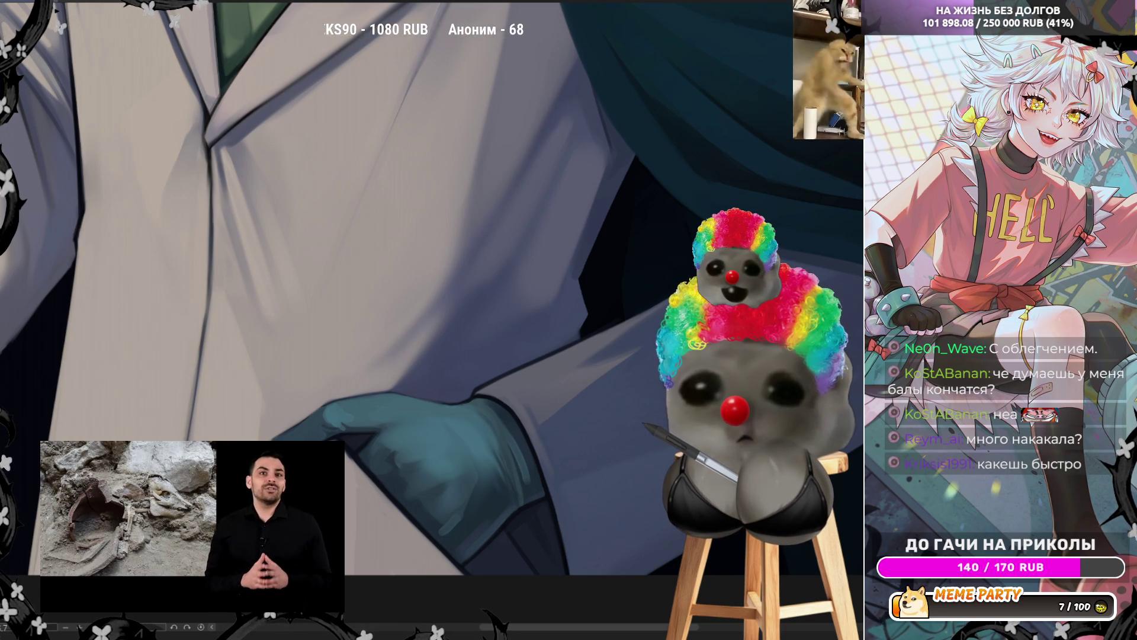
Tilt the view toward the glove, sample a colour, enlarge the brush, shade, and mirror to check.
mouse_move(465, 401)
left_mouse_down()
mouse_move(528, 305)
mouse_move(468, 401)
left_mouse_up()
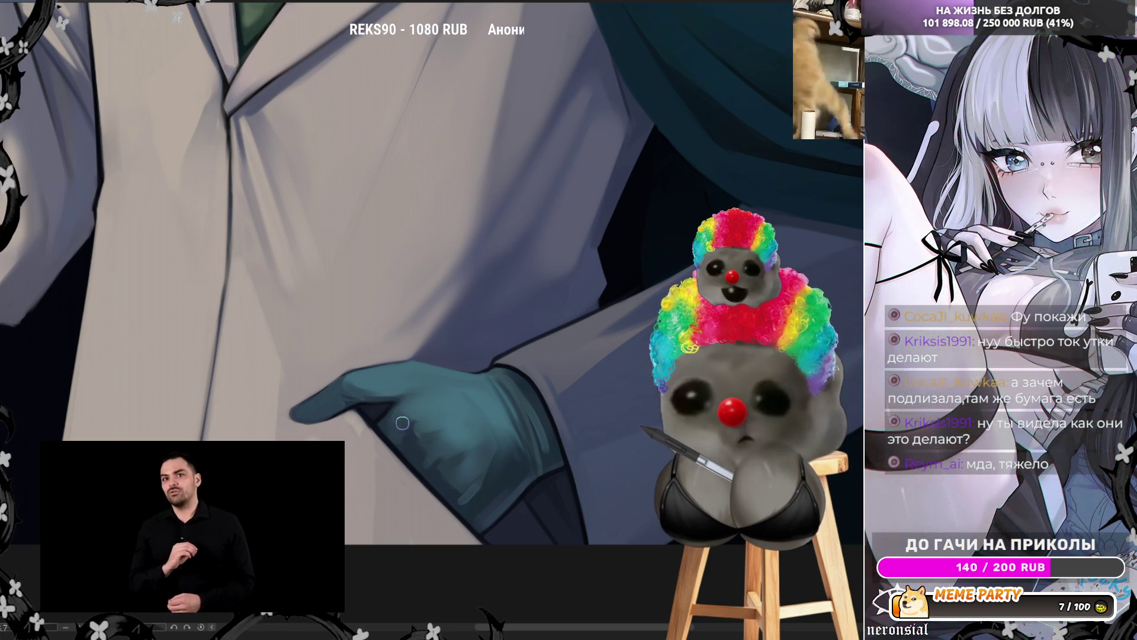
left_click(415, 403, "alt")
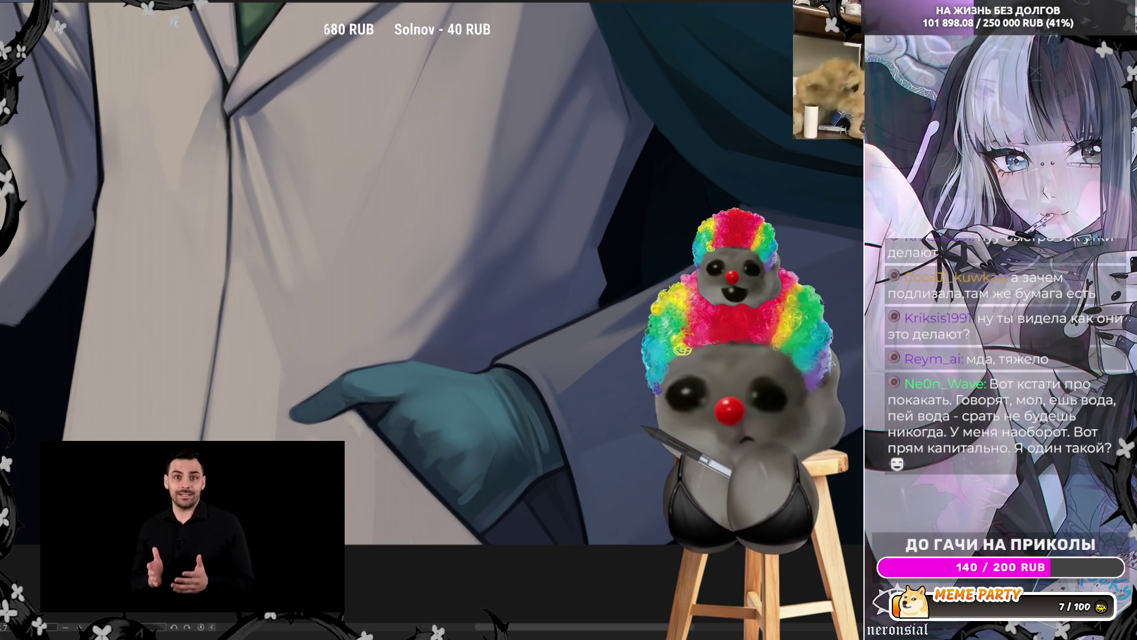
key("bracketright")
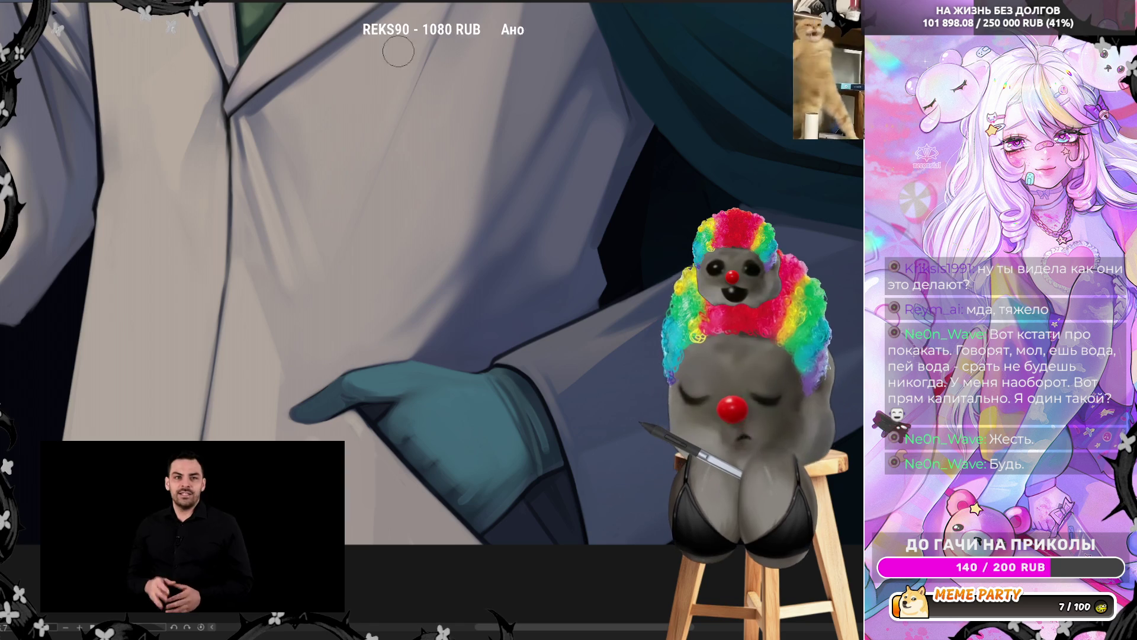
key("m")
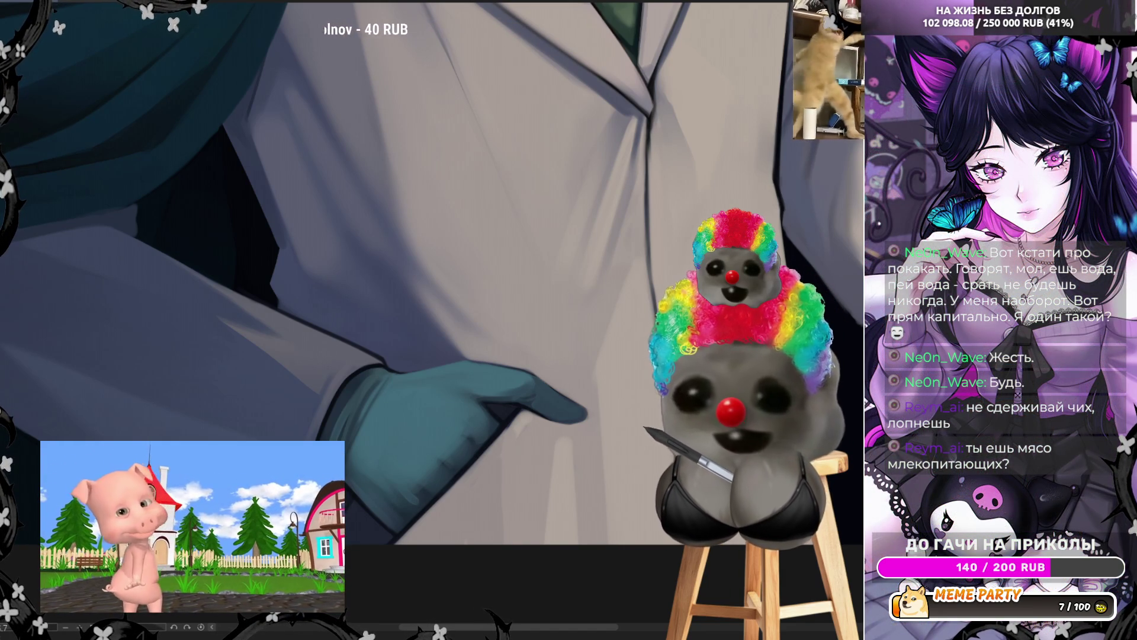
left_click_drag(611, 448, 634, 424)
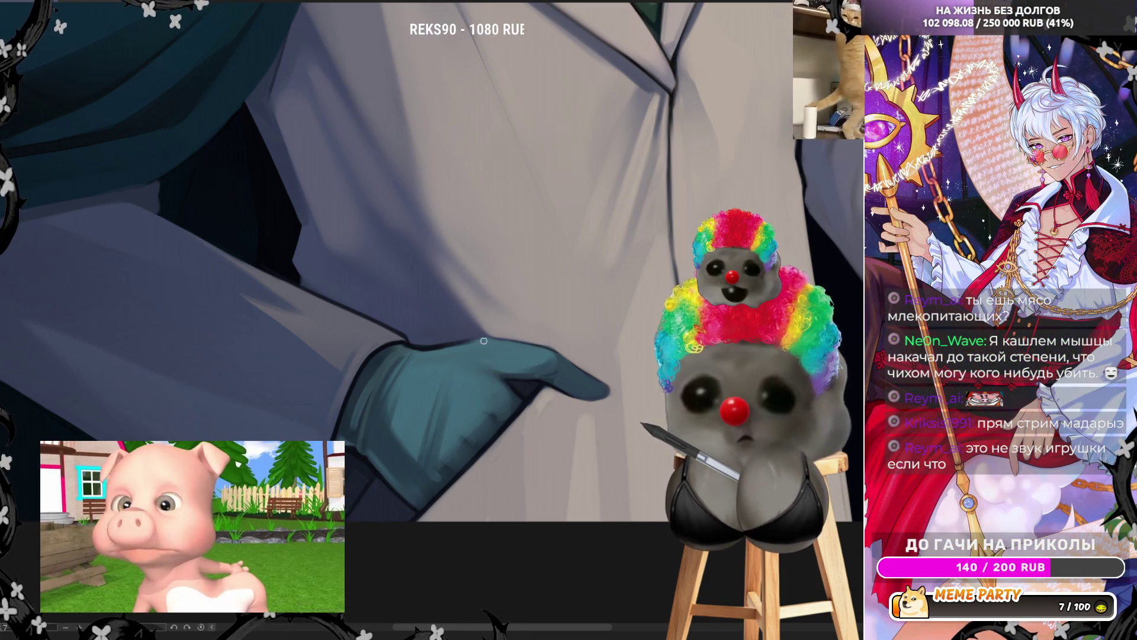
Airbrush a soft darker shadow on the coat under the teal glove's thumb.
left_click_drag(473, 342, 486, 415)
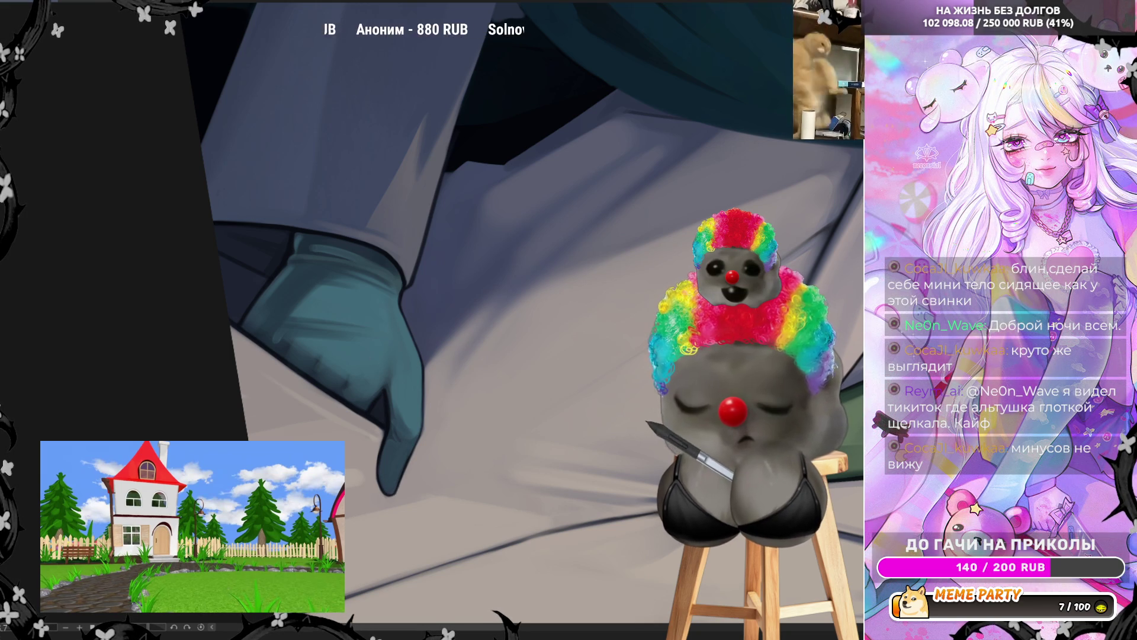
left_click(199, 628)
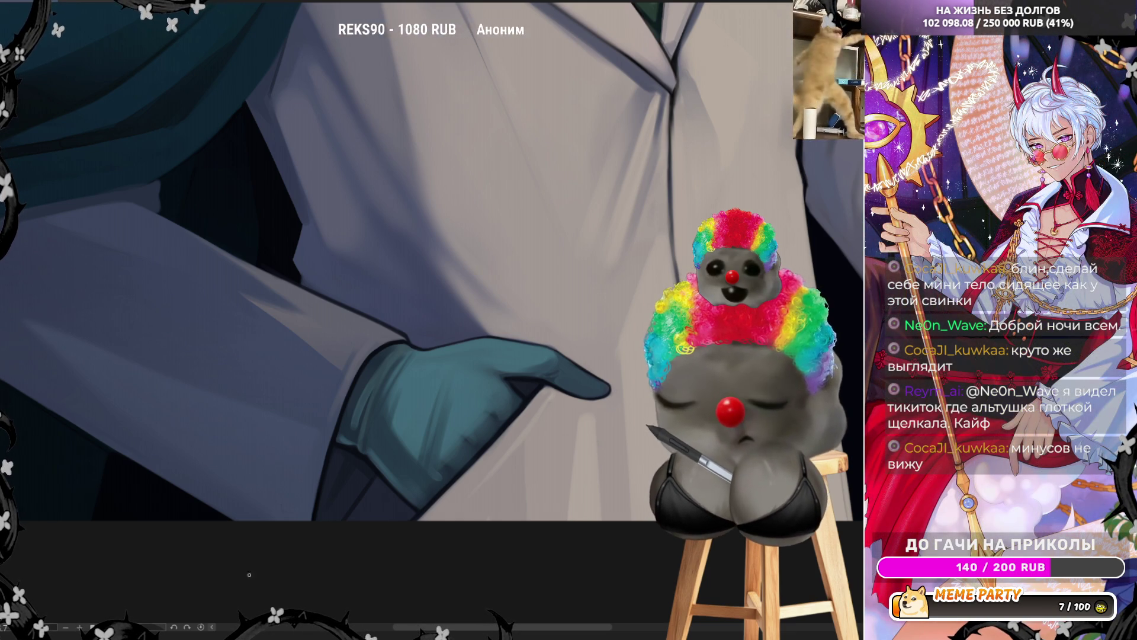
scroll(491, 482, "down", 3)
scroll(491, 482, "up", 2)
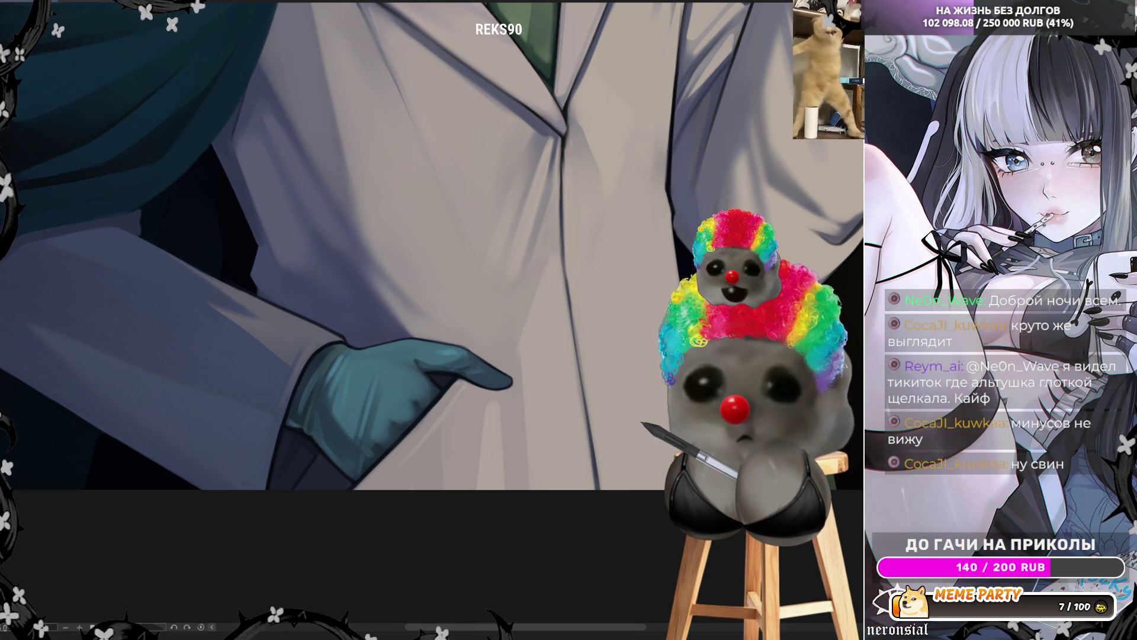
mouse_move(494, 382)
left_mouse_down()
mouse_move(422, 483)
mouse_move(465, 386)
mouse_move(436, 462)
left_mouse_up()
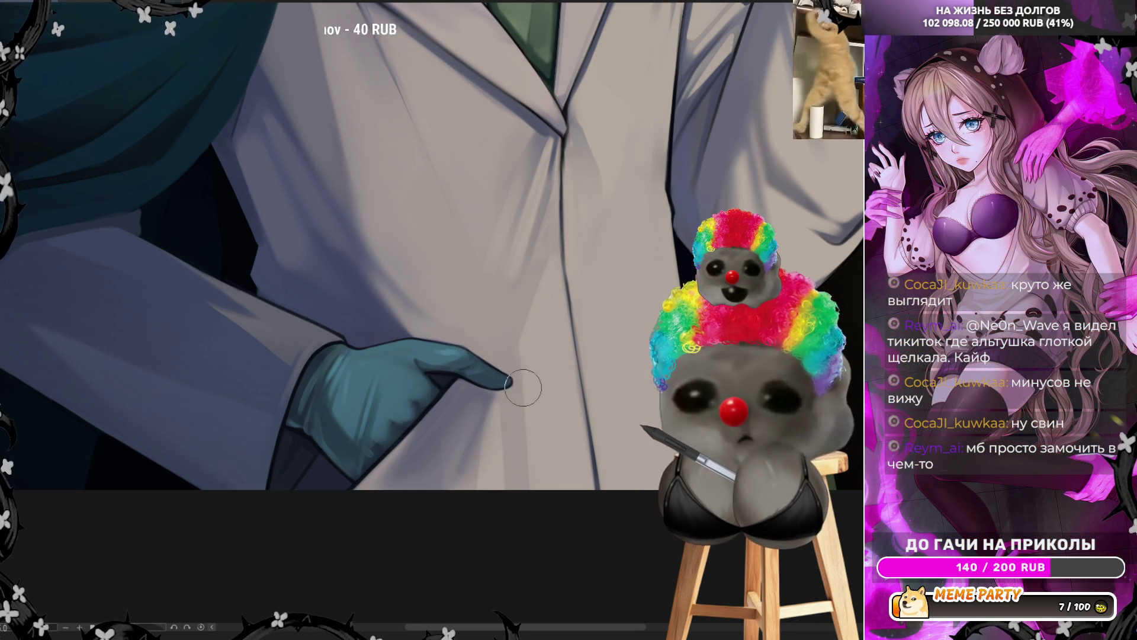
Zoom out to view the full illustration, then zoom back in on the coat front and lapel.
scroll(500, 330, "down", 5)
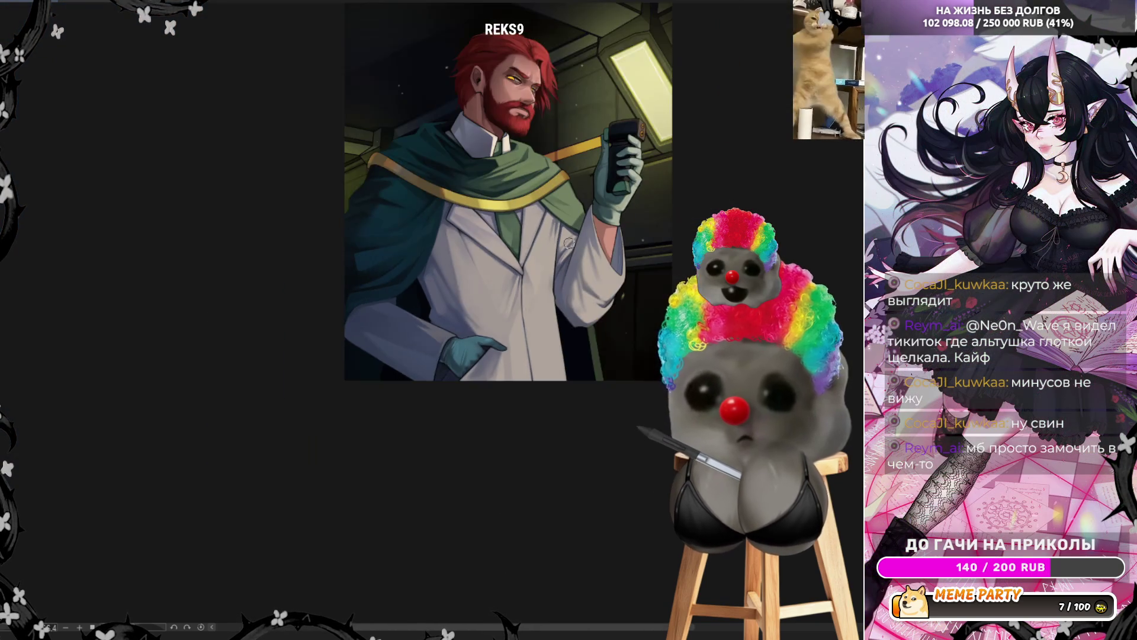
scroll(566, 250, "up", 2)
scroll(570, 238, "up", 1)
scroll(558, 375, "up", 1)
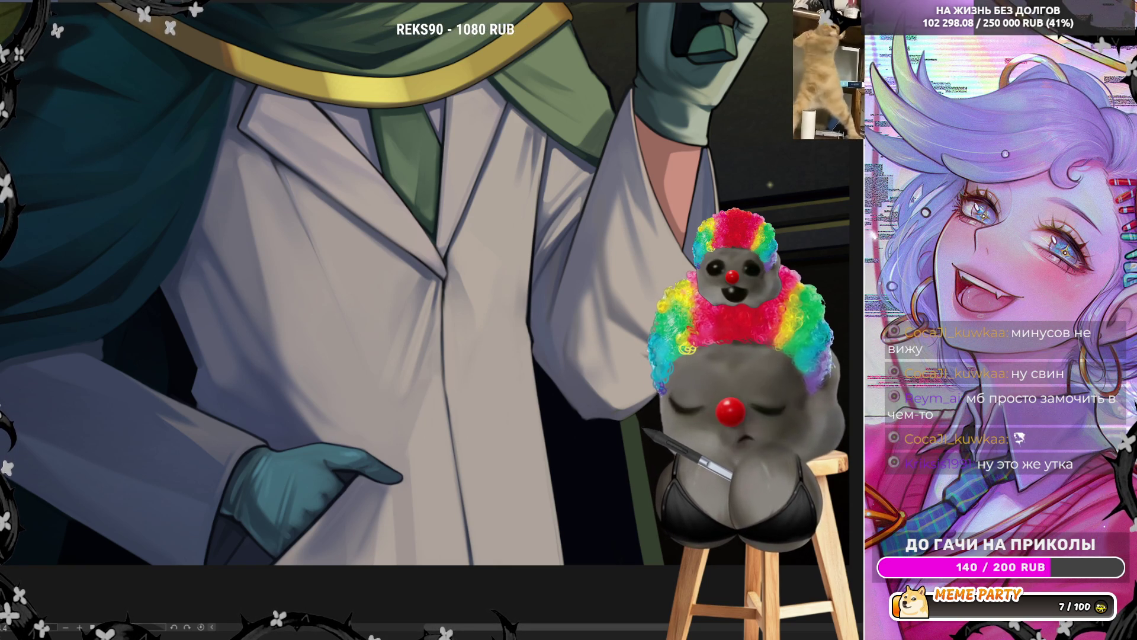
Resize the brush with ] and [, then sample the lab coat's colour with the Eyedropper.
scroll(500, 415, "down", 3)
scroll(448, 285, "up", 4)
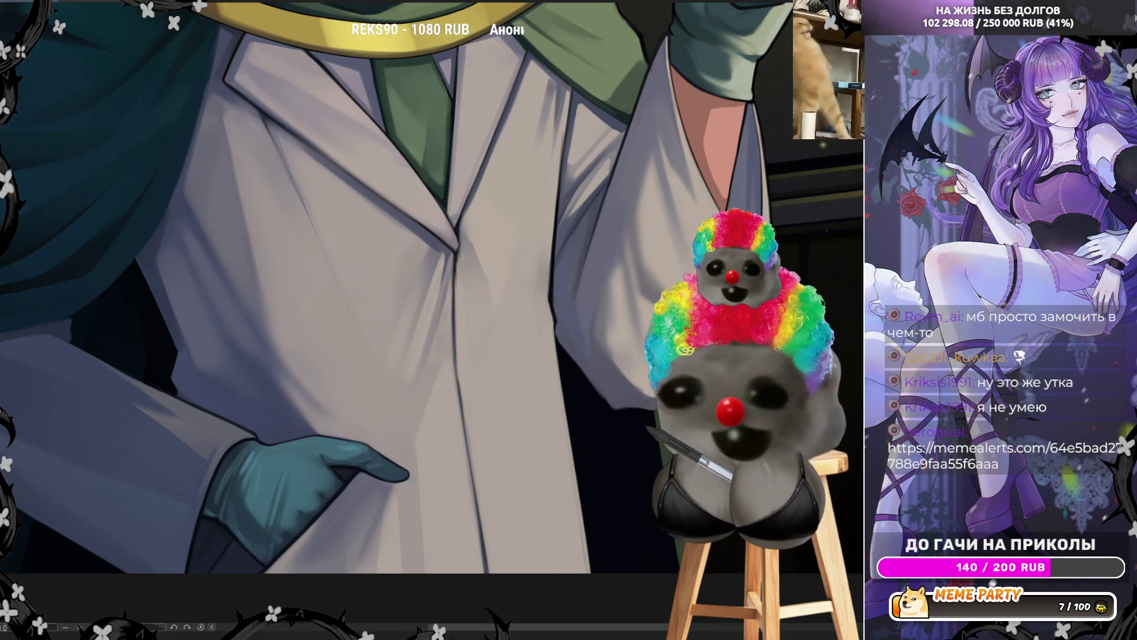
scroll(574, 255, "down", 1)
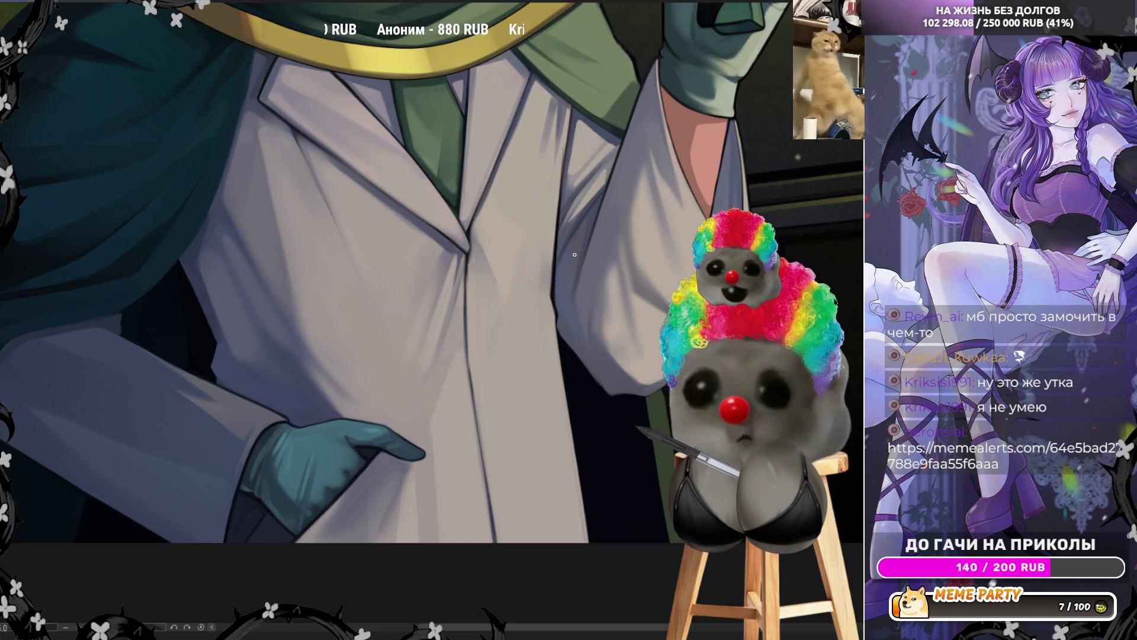
scroll(610, 294, "up", 1)
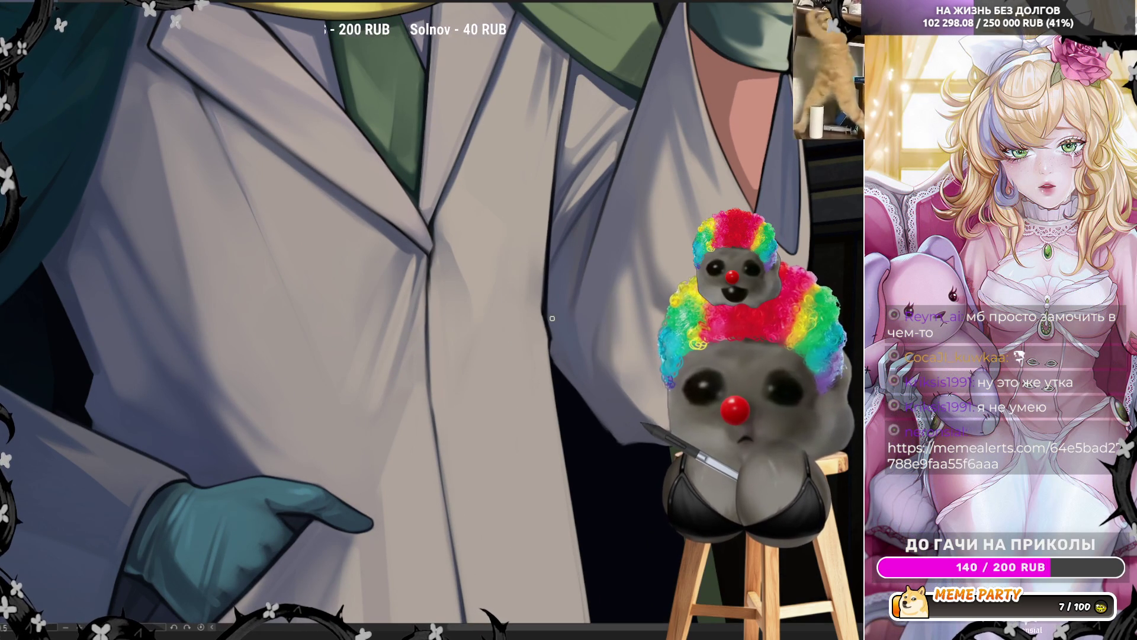
key("]")
key("[")
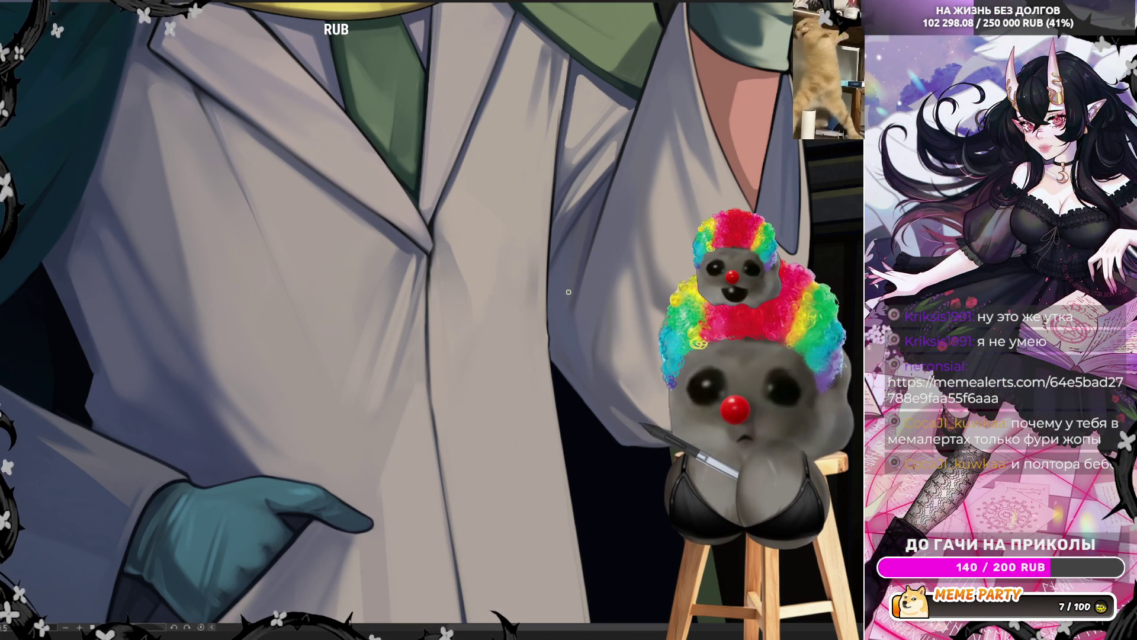
left_click(567, 247, "alt")
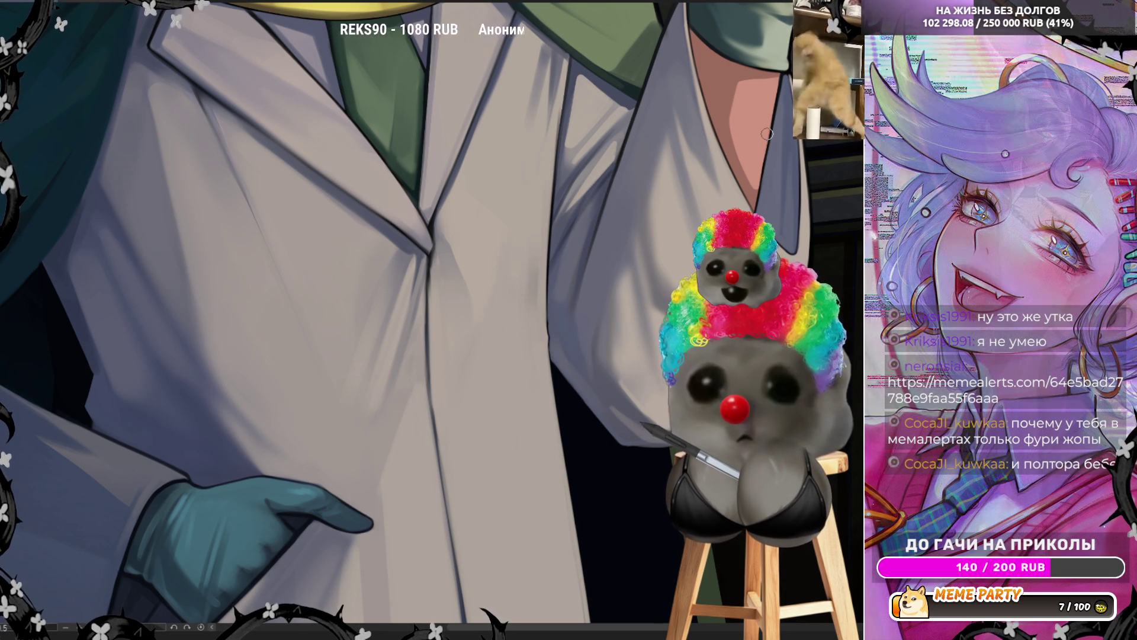
Fit the whole character with Ctrl+0, then zoom in on the raised gloved hand and sleeve.
key("ctrl+minus")
key("ctrl+0")
key("ctrl+plus")
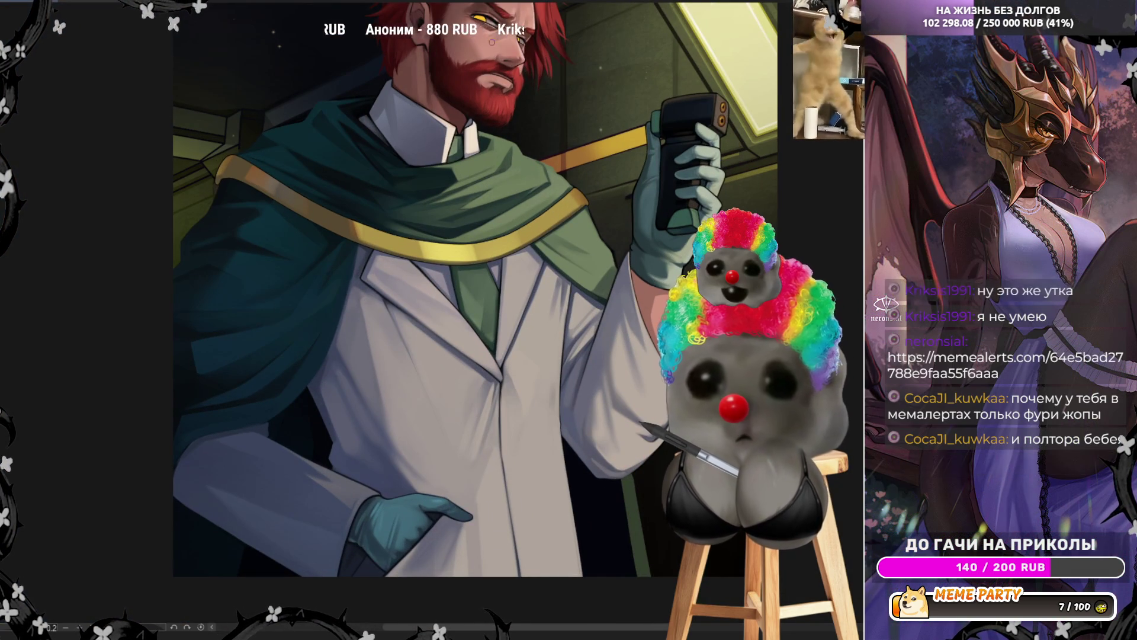
key("ctrl+plus")
key("ctrl+plus")
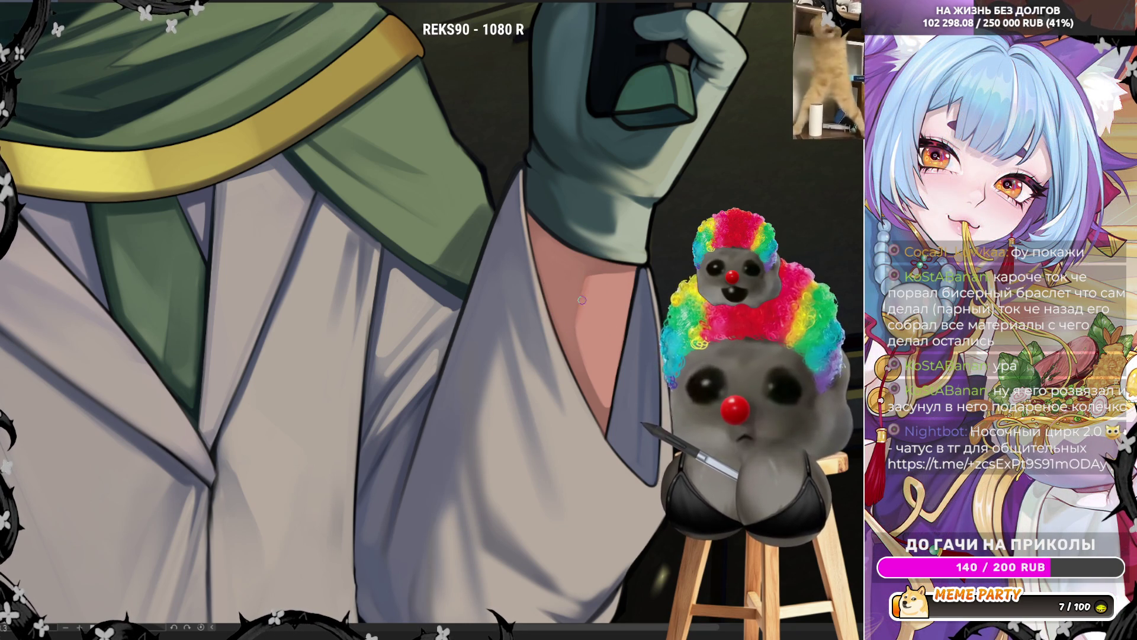
Sample the wrist skin and paint a paler pink stroke across the bare wrist.
left_click(591, 333, "alt")
left_click_drag(582, 335, 600, 397)
left_click(549, 301, "alt")
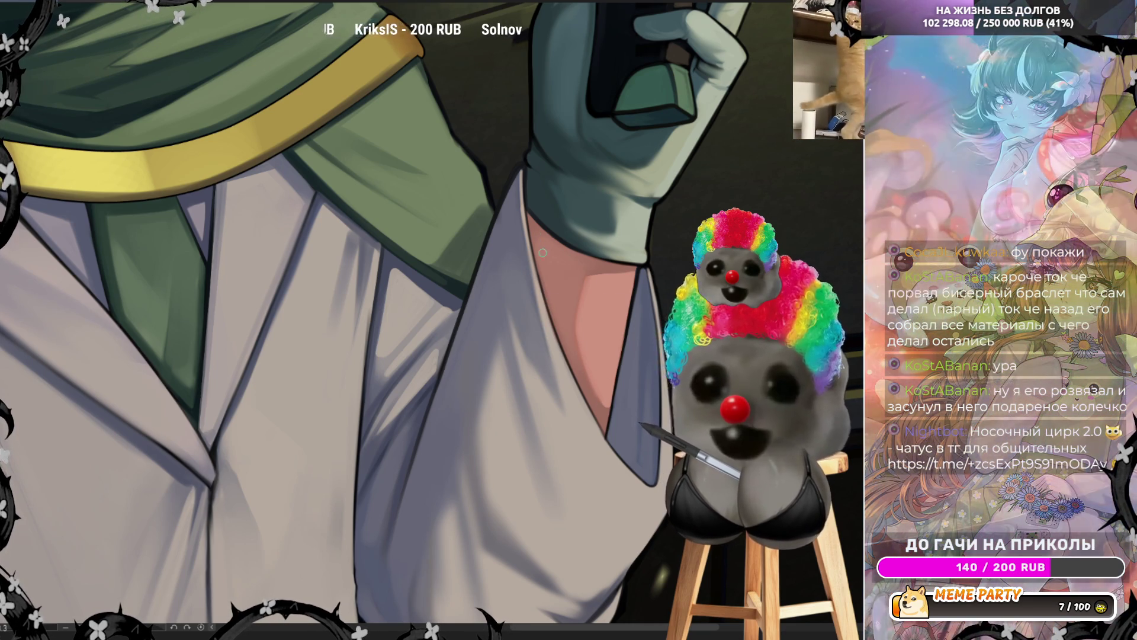
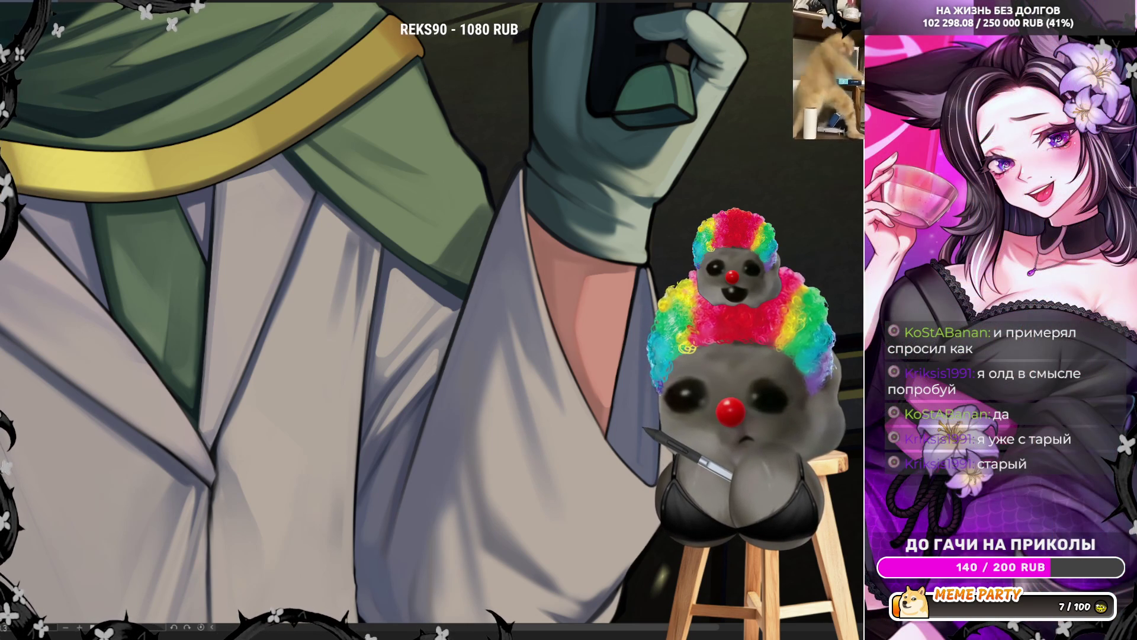
Tilt the view, darken the coat shading below the gloved arm, then mirror the canvas to check.
scroll(619, 355, "down", 5)
scroll(635, 310, "up", 5)
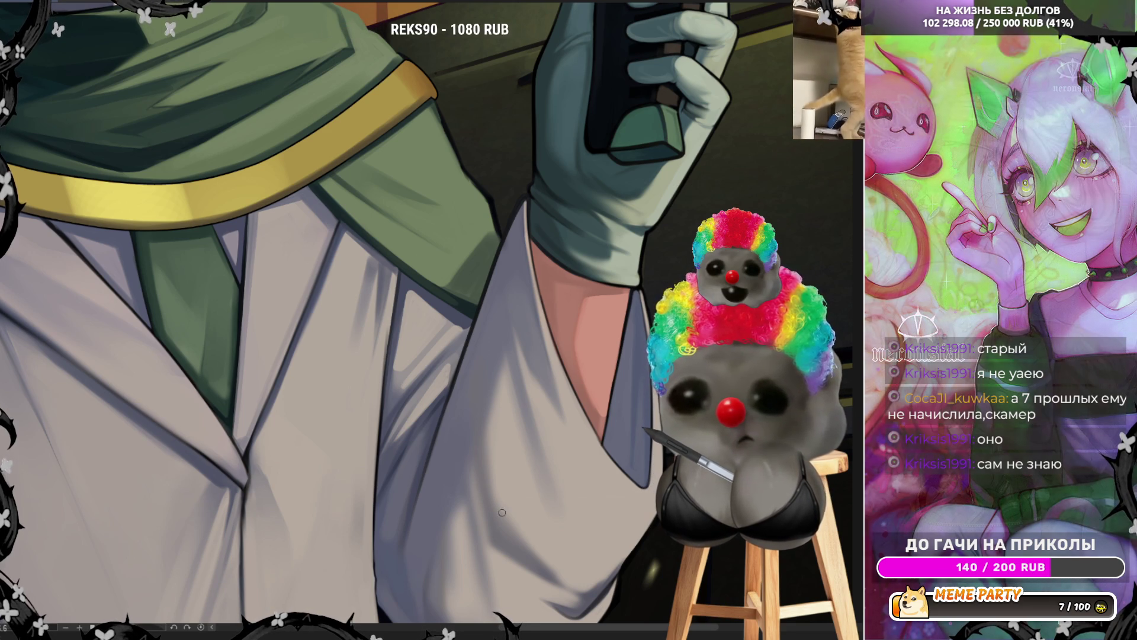
left_click_drag(355, 296, 373, 305)
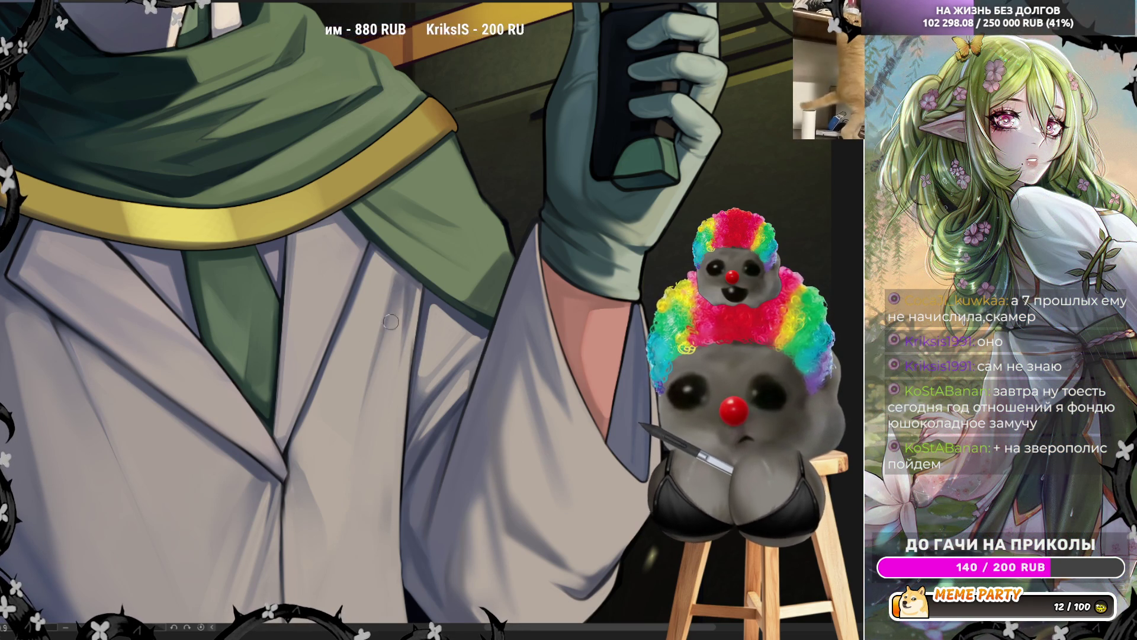
left_click_drag(400, 297, 356, 441)
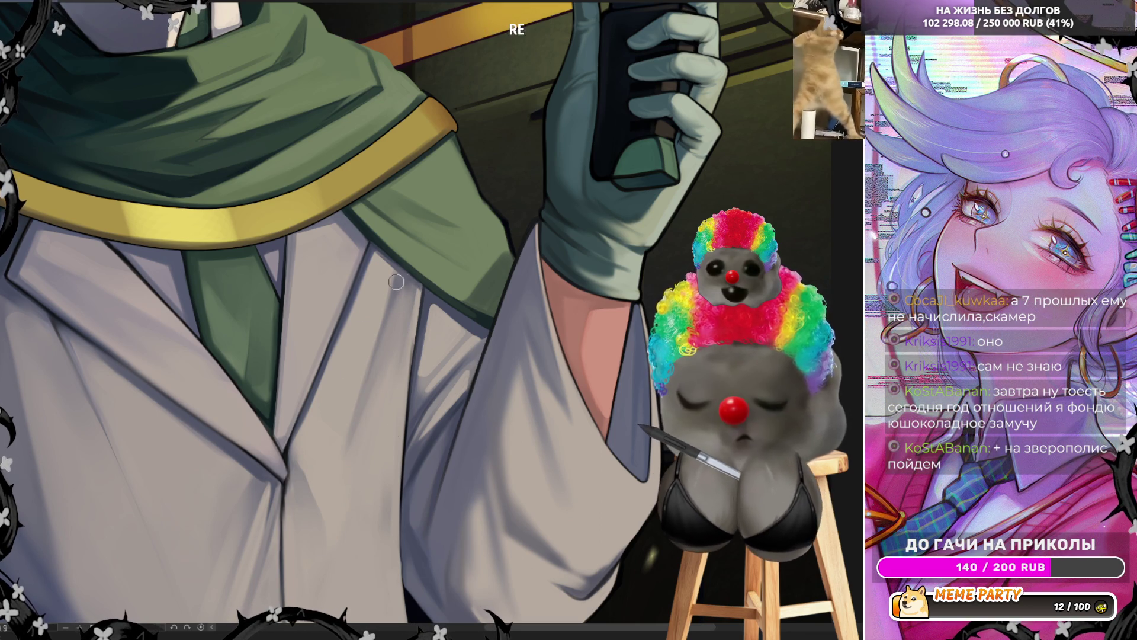
key("h")
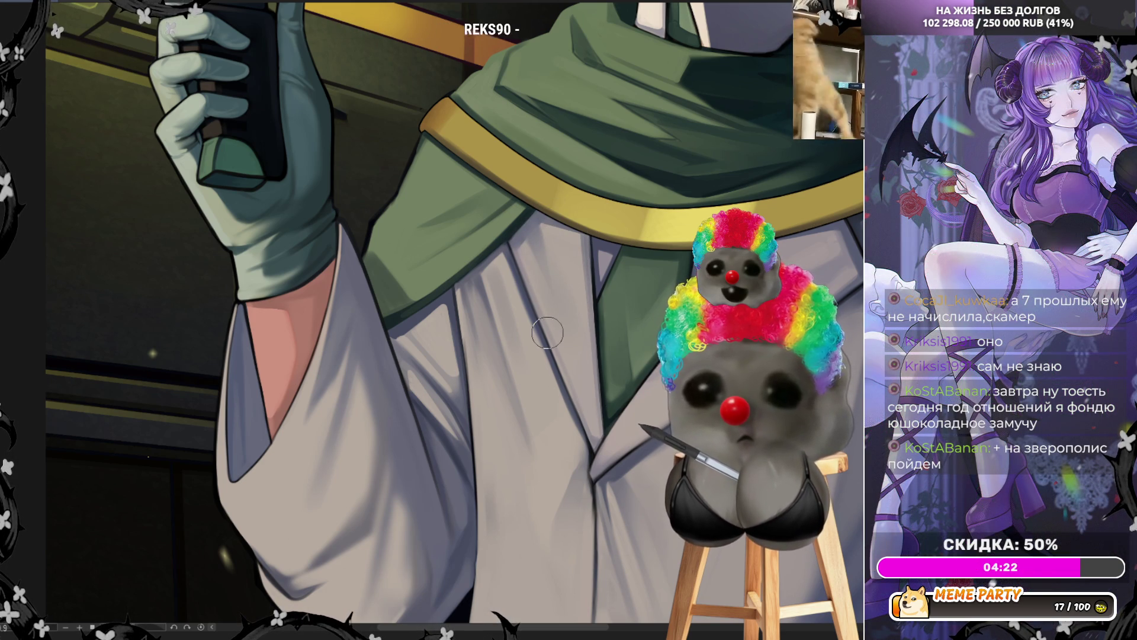
Zoom out to the whole figure and flip the view back to normal orientation.
scroll(548, 334, "down", 3)
scroll(548, 335, "up", 1)
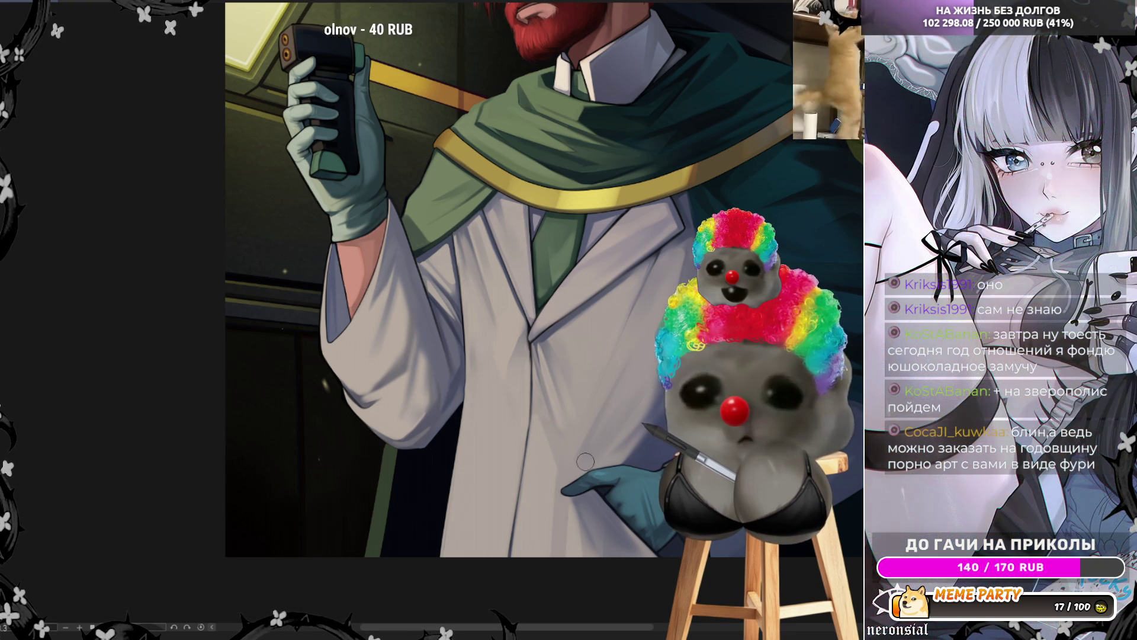
key("h")
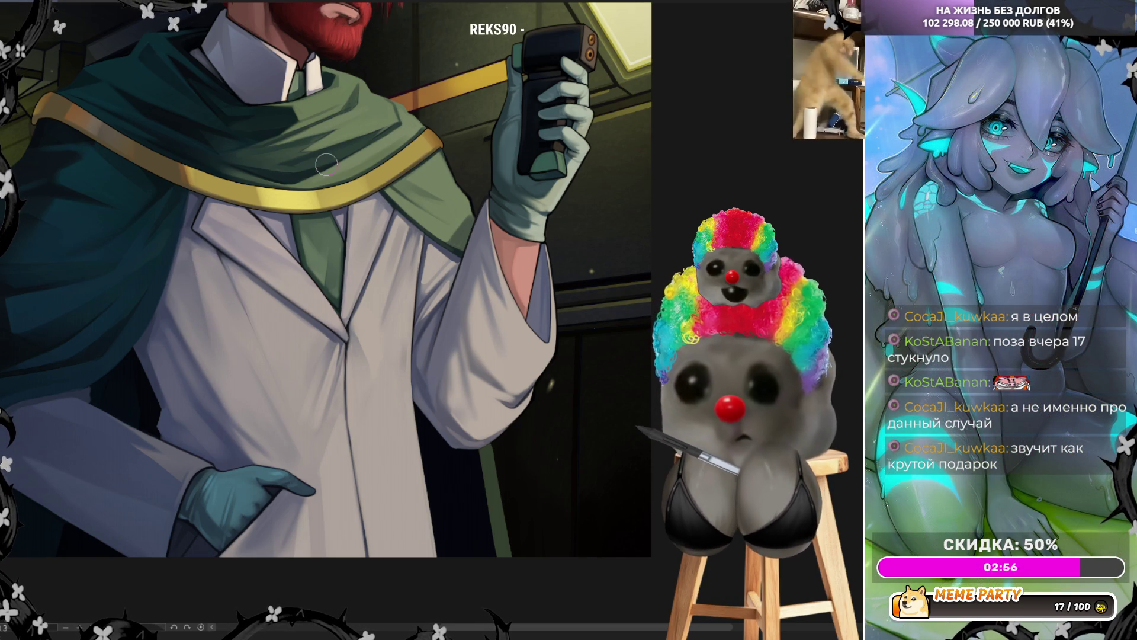
Flip the view back and forth while painting the coat and cape, then zoom toward the coat.
key("h")
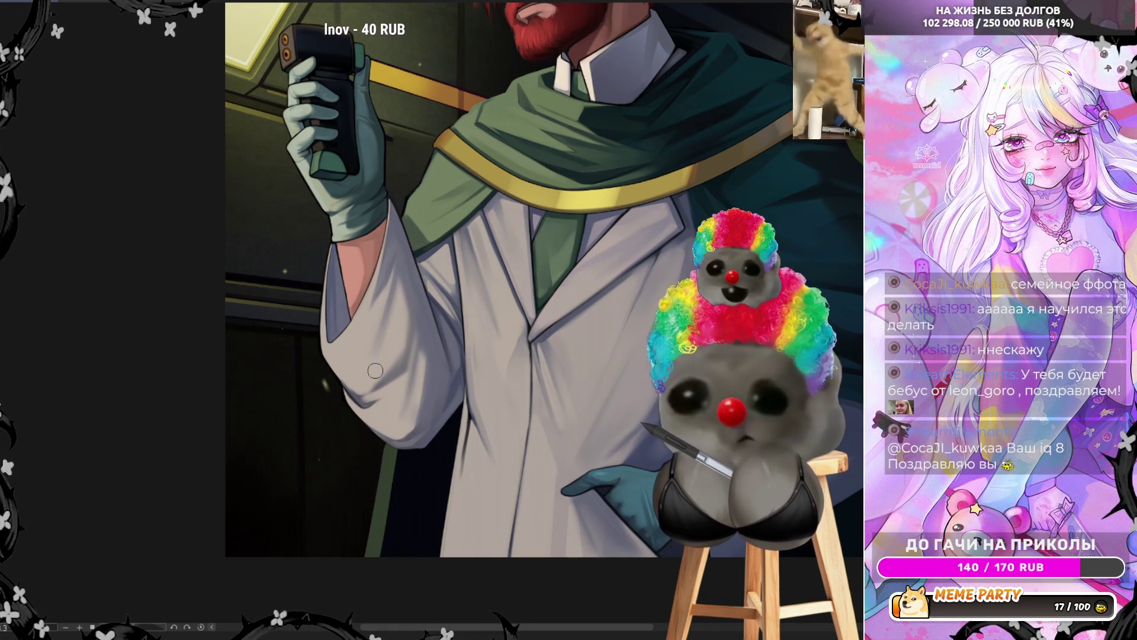
key("h")
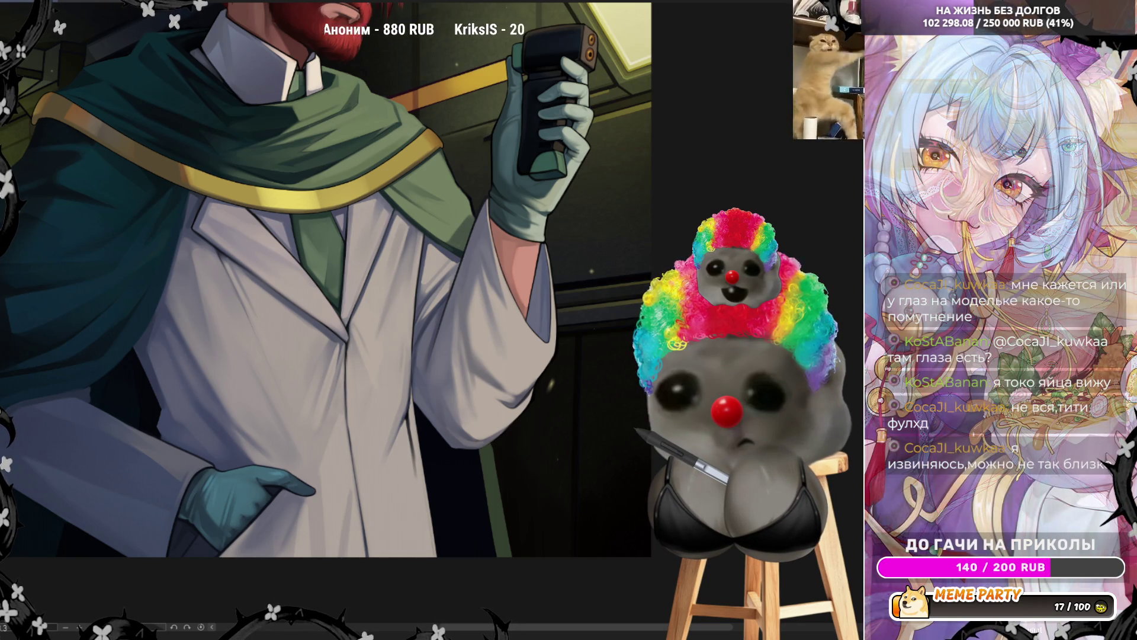
scroll(550, 262, "down", 2)
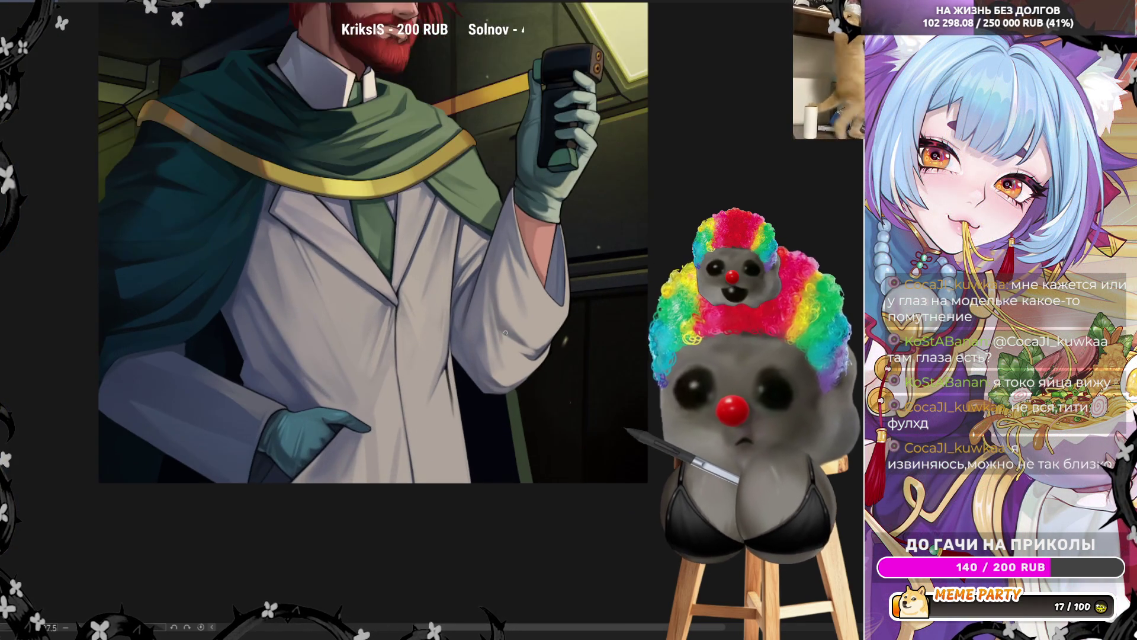
Zoom back and mirror the canvas so the raised hand appears on the left.
scroll(535, 297, "up", 3)
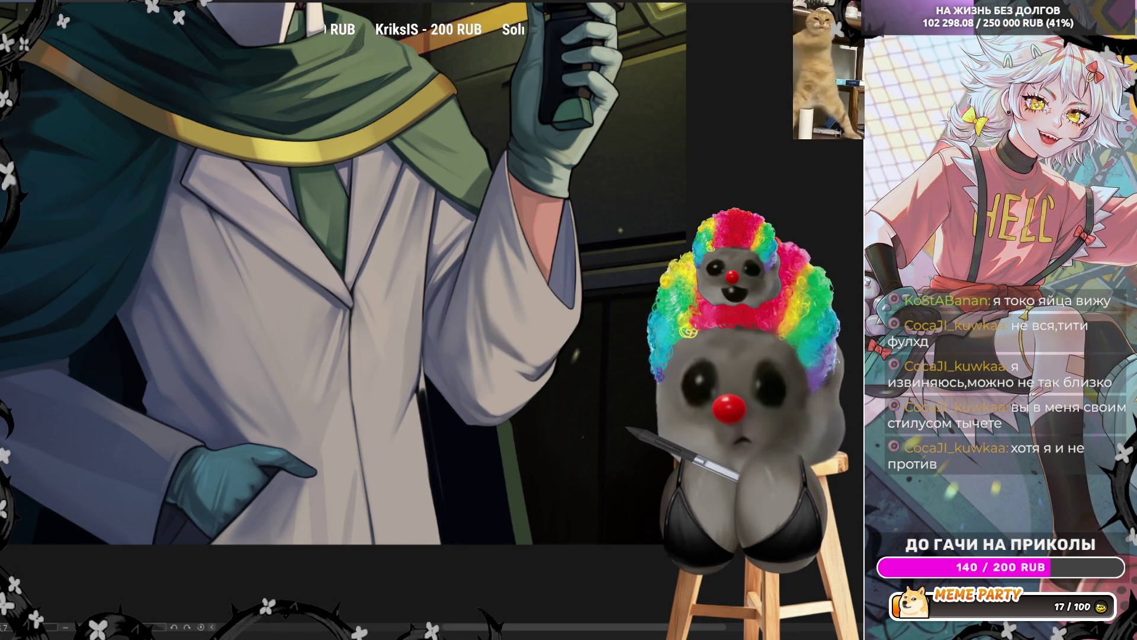
key("h")
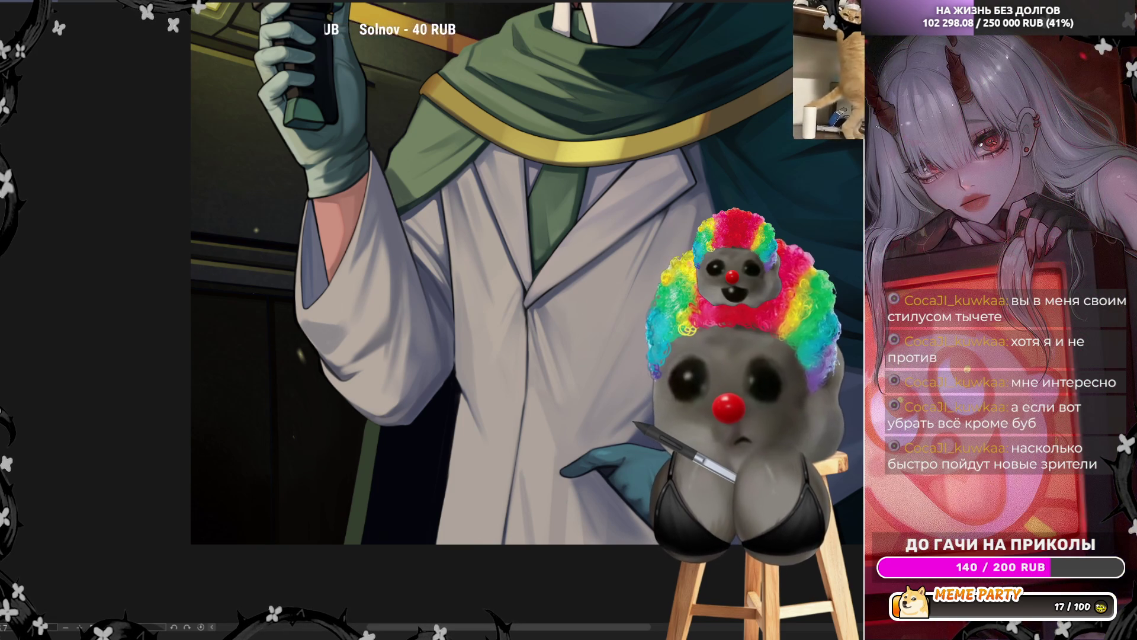
Un-mirror the canvas so the raised hand returns to the right.
key("h")
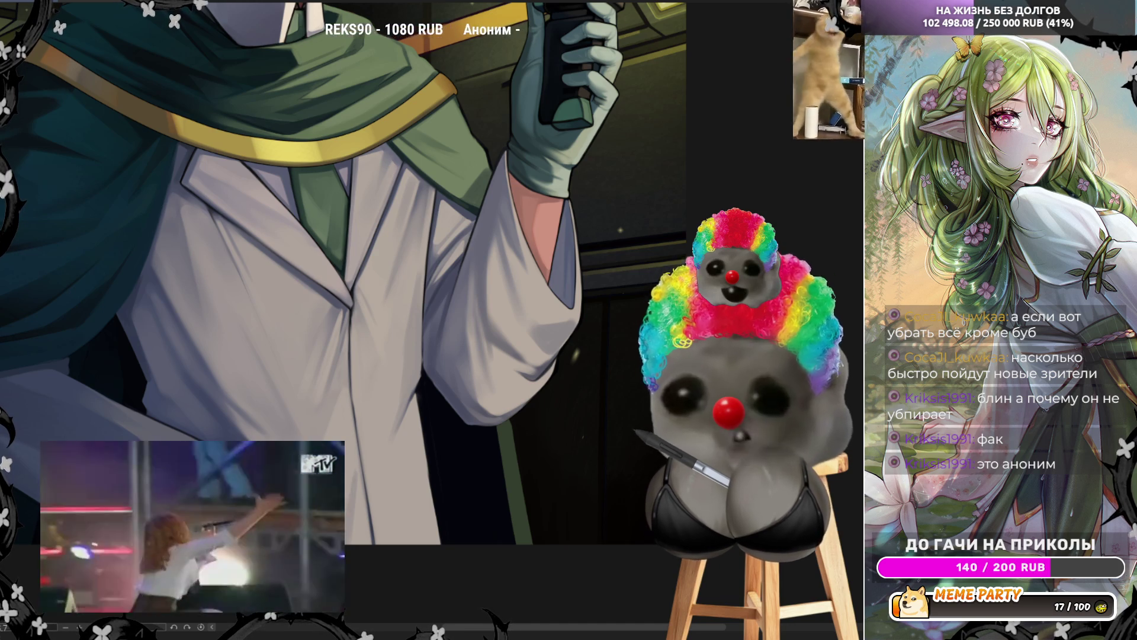
Sample the coat colour, enlarge the brush about threefold, and check the whole painting mirrored.
left_click(450, 349, "alt")
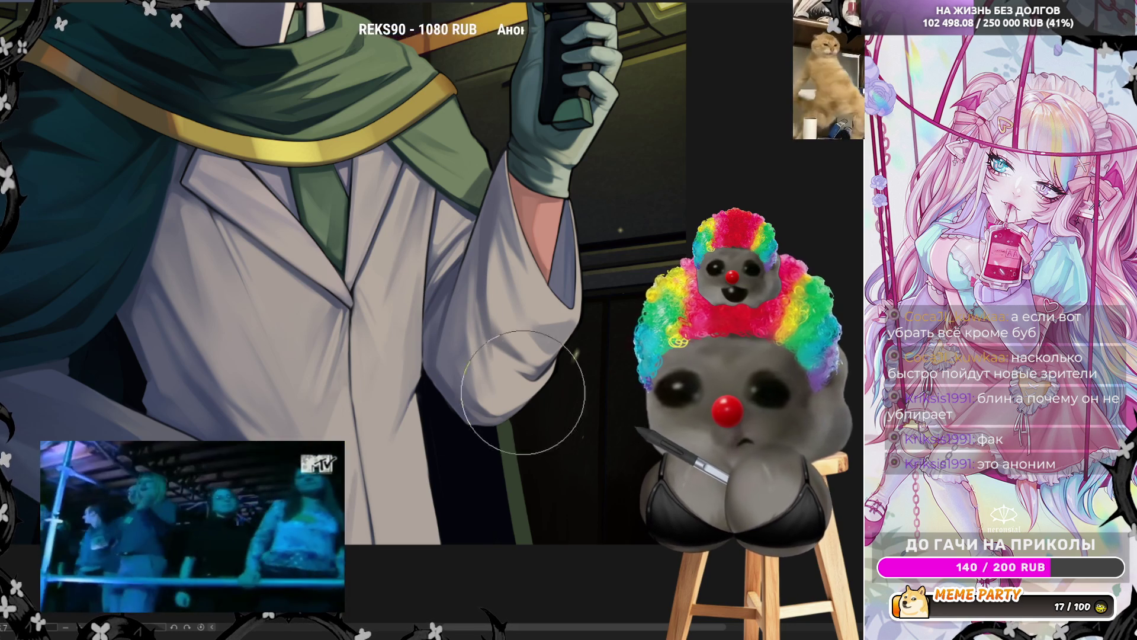
key("bracketright")
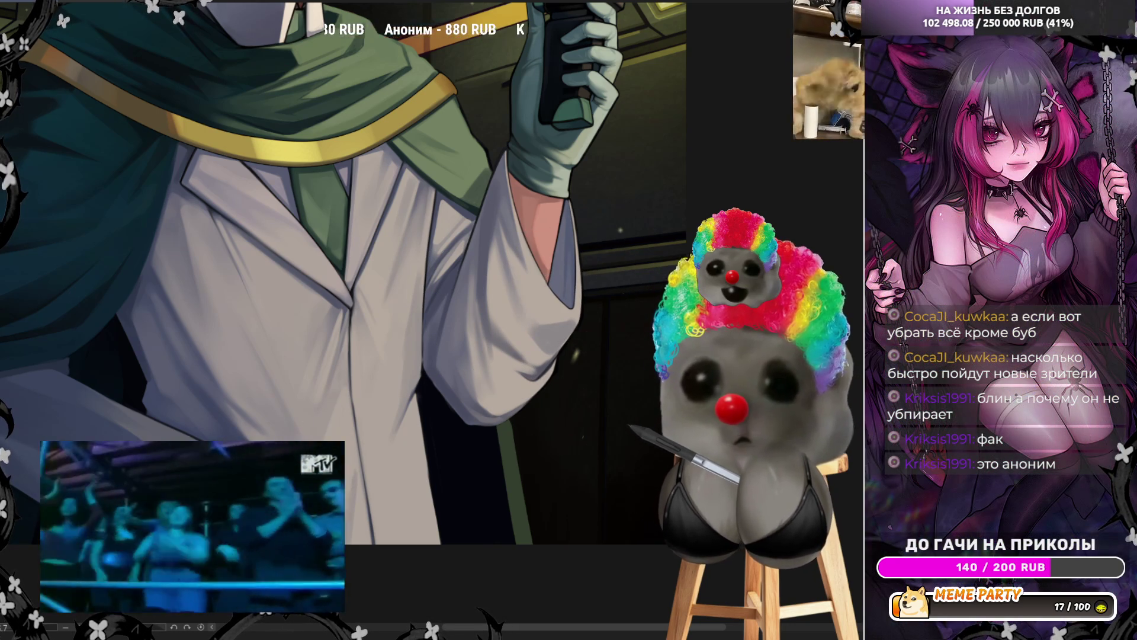
key("h")
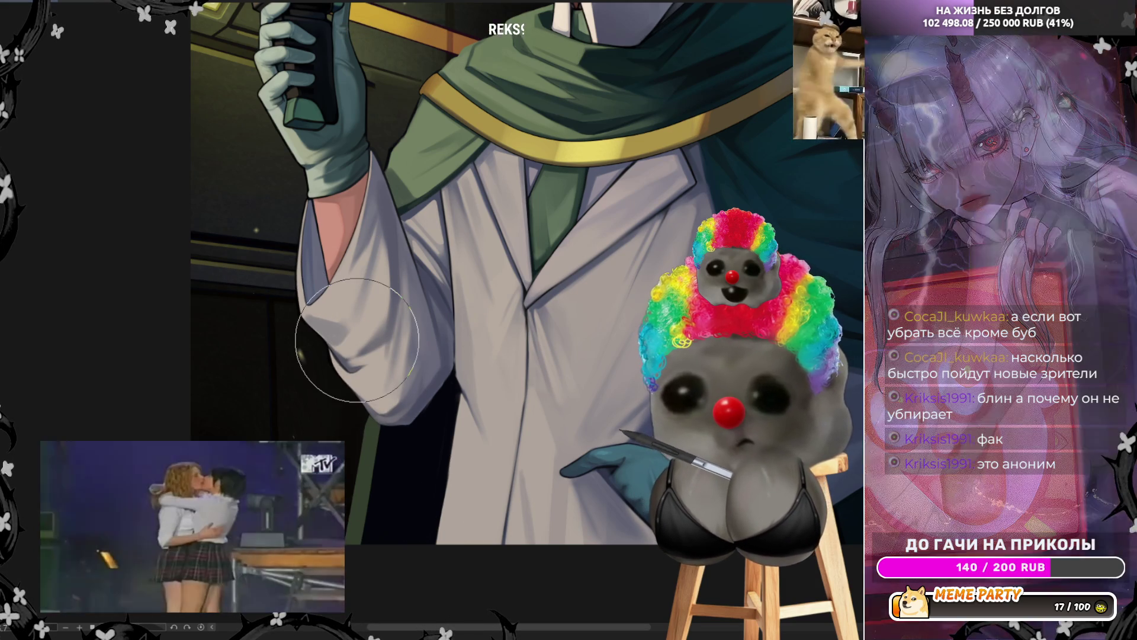
key("ctrl+0")
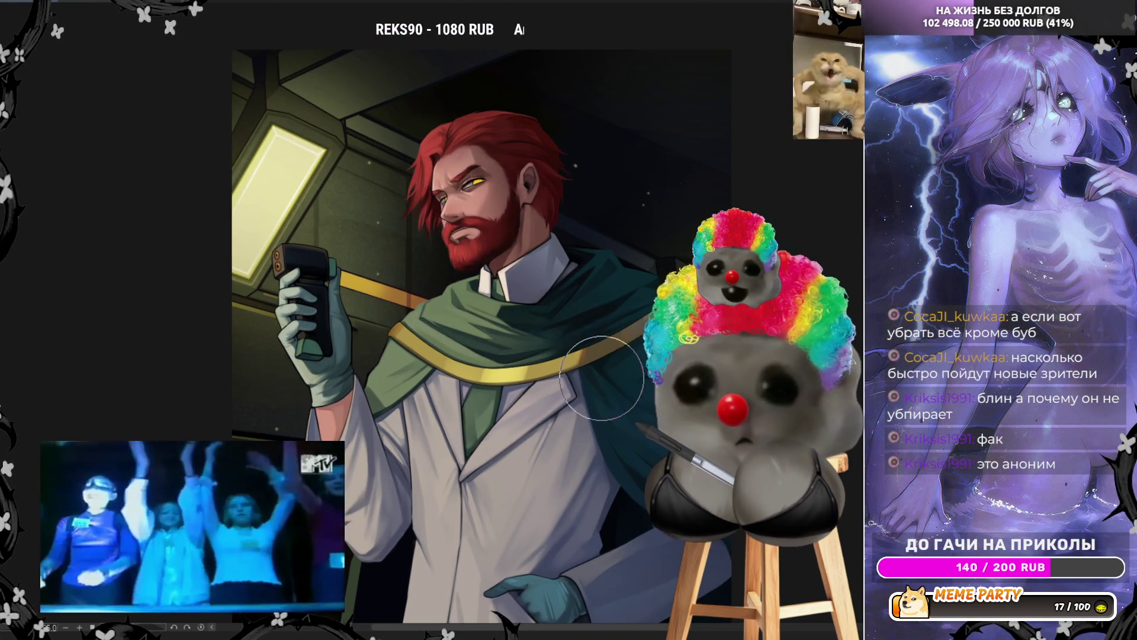
scroll(532, 507, "up", 1)
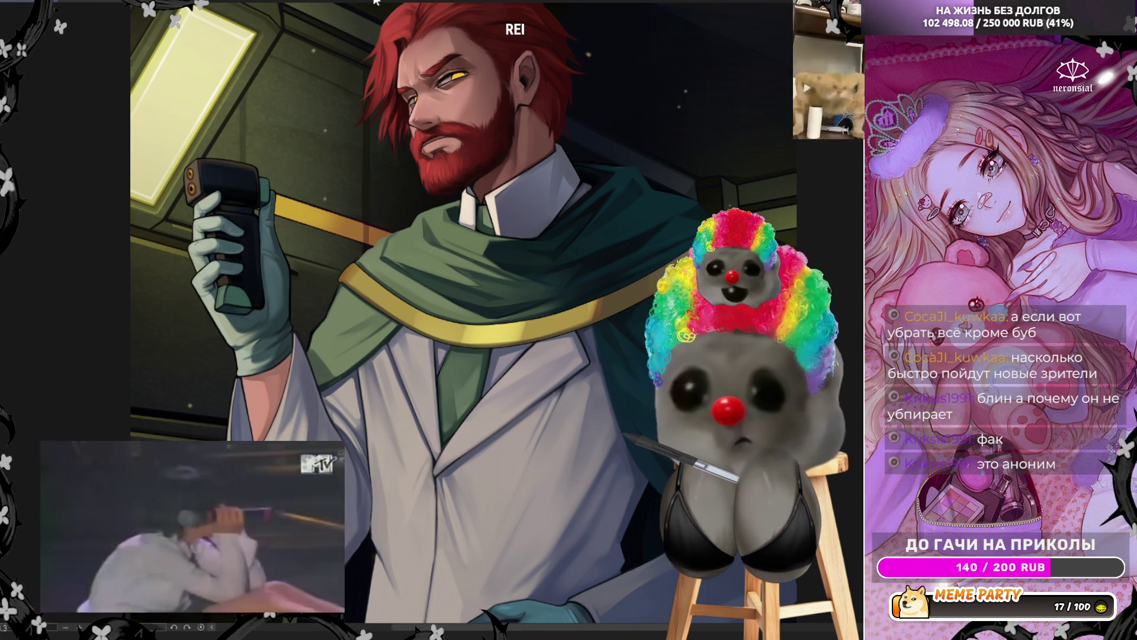
key("h")
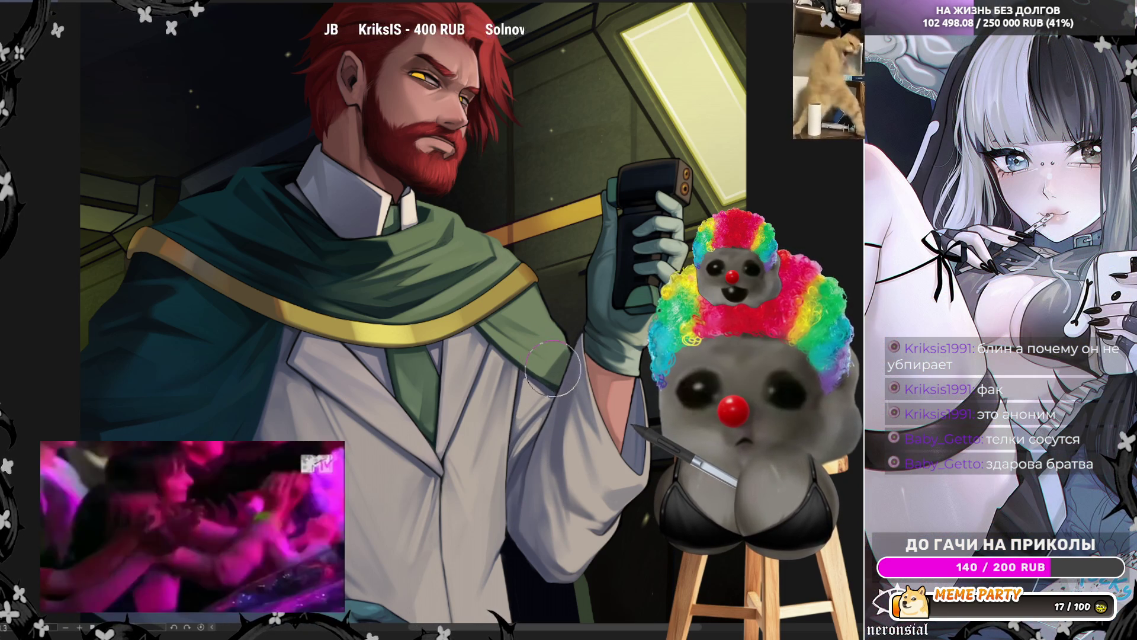
scroll(521, 331, "down", 3)
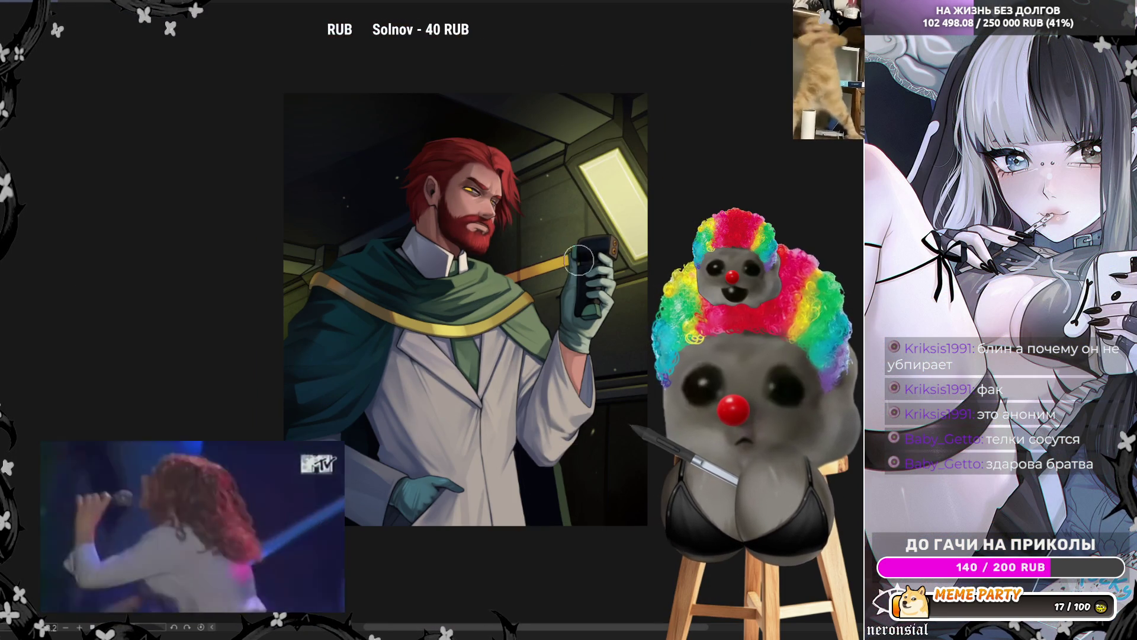
scroll(564, 296, "up", 2)
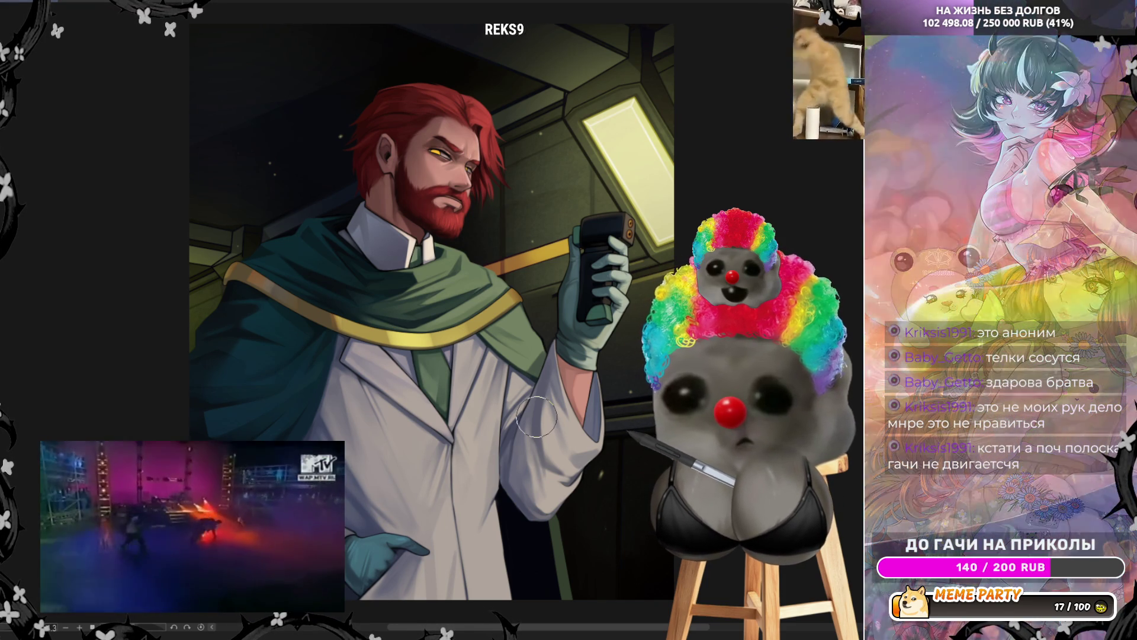
scroll(536, 421, "up", 1)
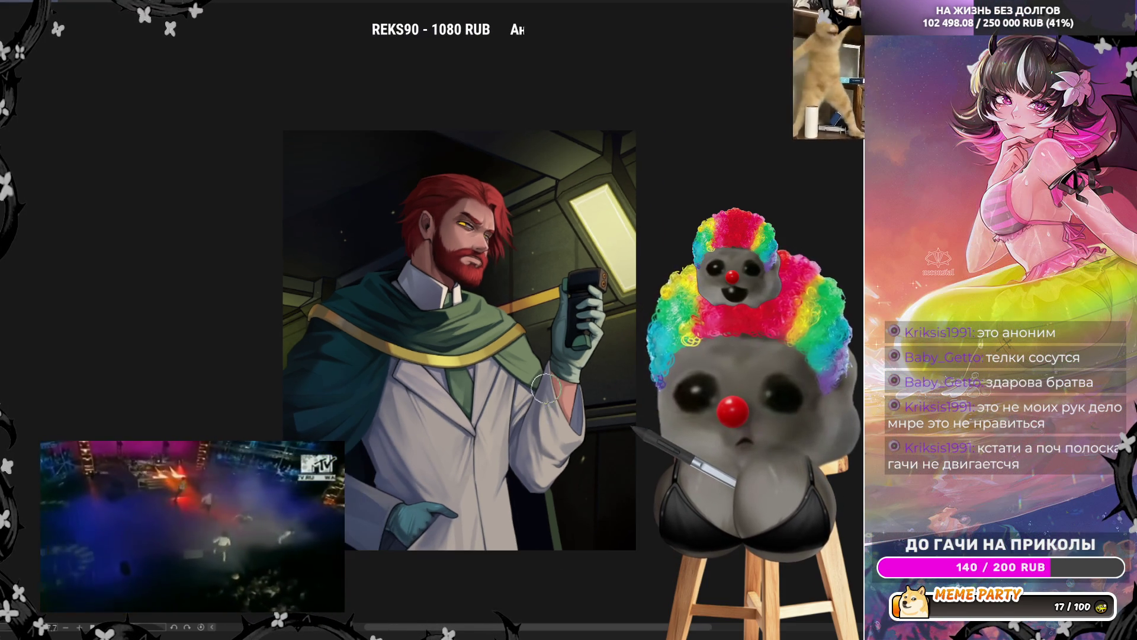
scroll(539, 438, "up", 1)
scroll(542, 462, "up", 1)
scroll(549, 503, "up", 1)
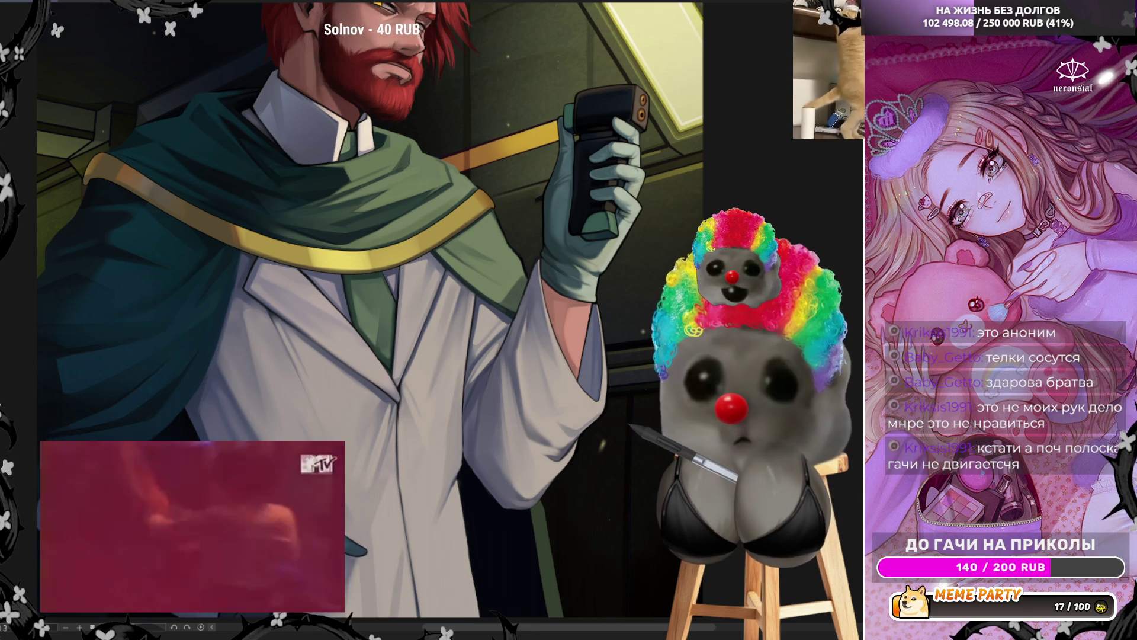
Restore the normal view orientation and zoom in closer on the lab coat.
key("h")
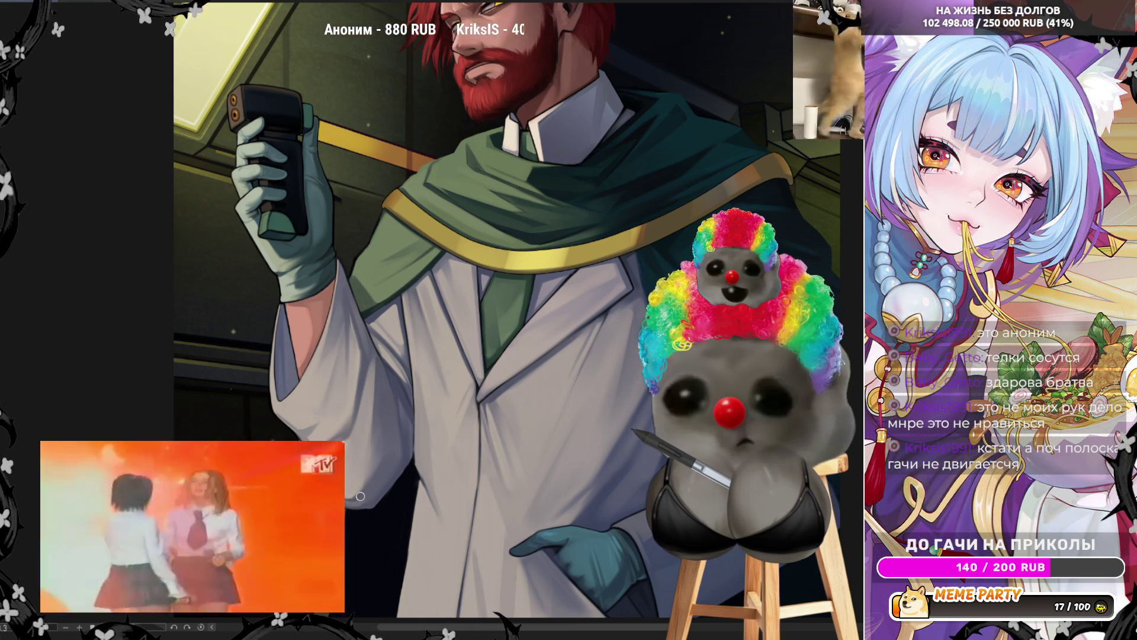
scroll(360, 498, "up", 2)
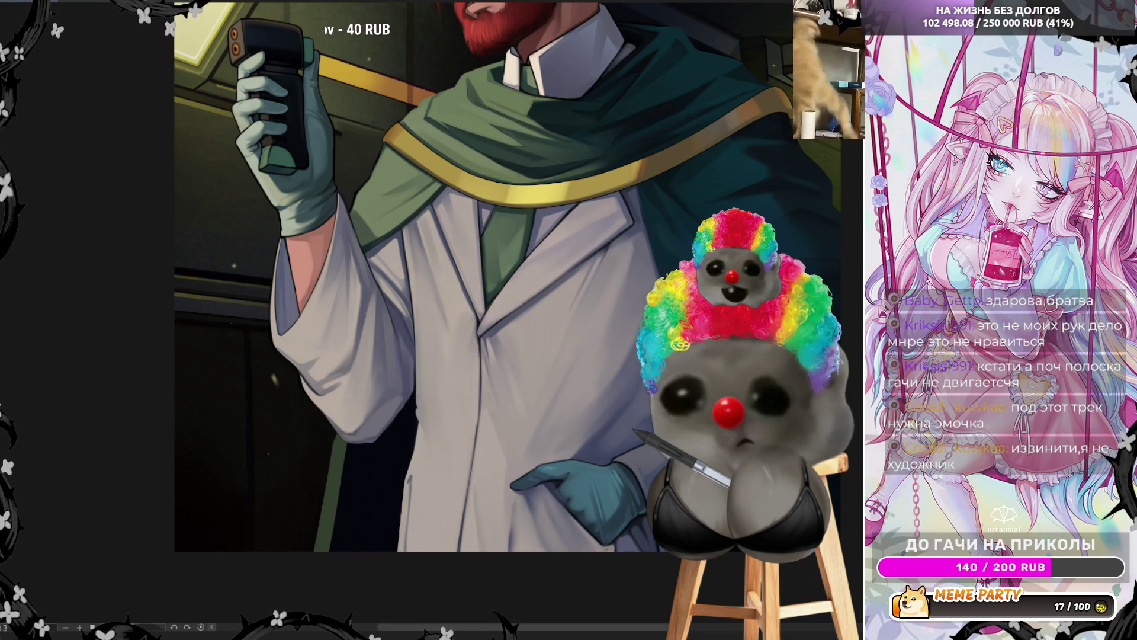
scroll(612, 451, "up", 1)
scroll(612, 451, "up", 1)
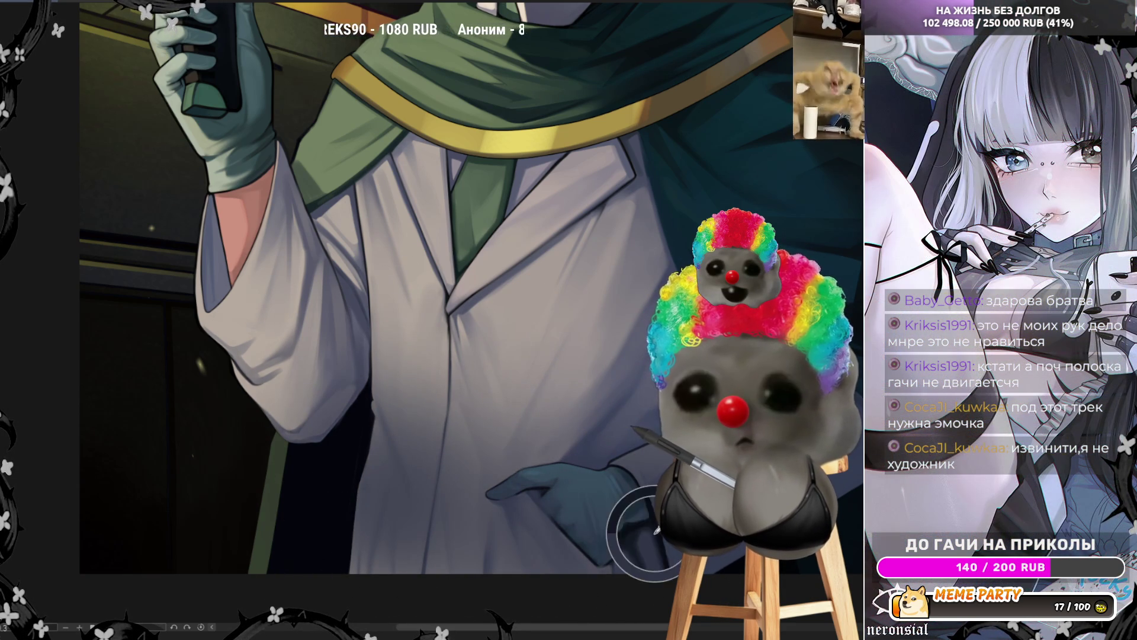
Enlarge the brush in two increments for broad lab coat shading.
key("bracketright")
key("bracketright")
key("bracketright")
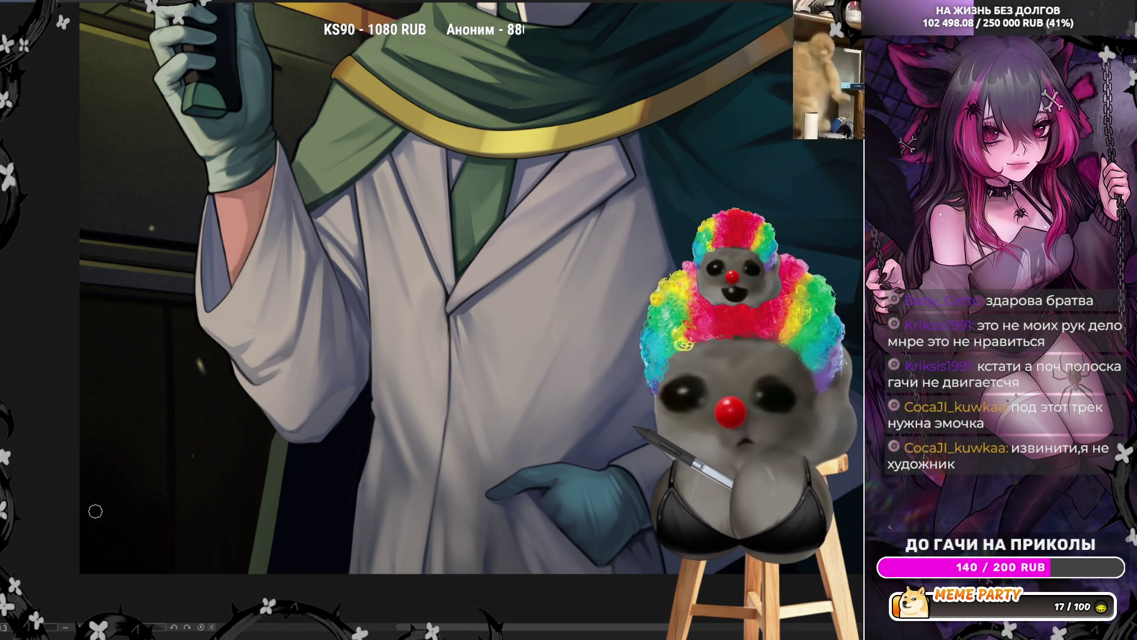
key("e")
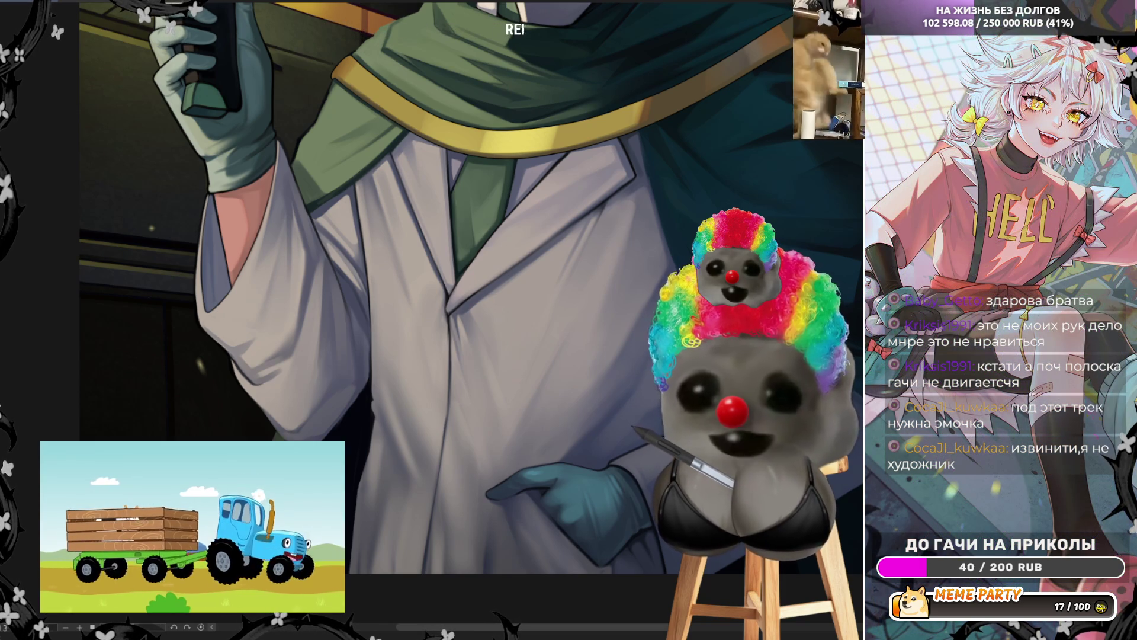
Zoom out slightly from the softened coat folds and mirror the view to check them.
scroll(549, 396, "down", 1)
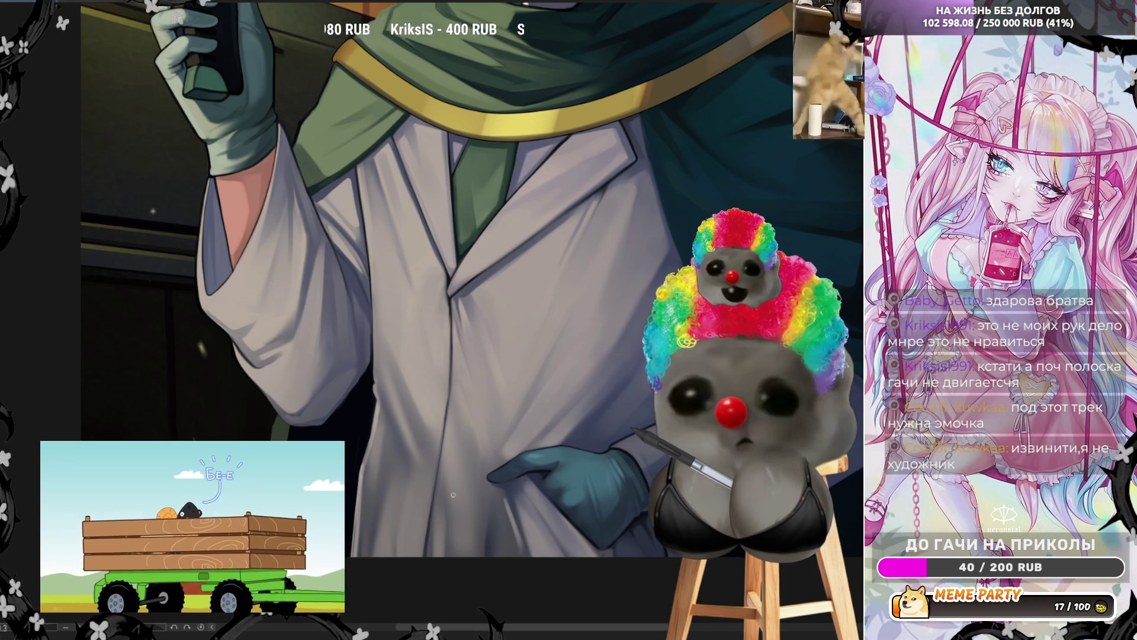
key("h")
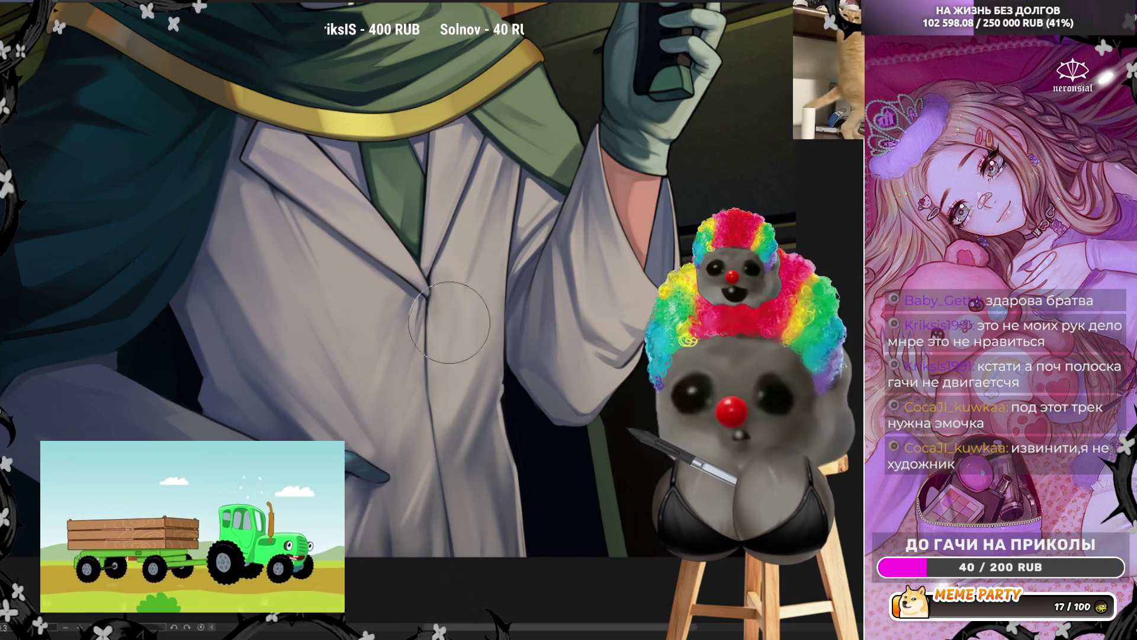
Zoom out to see the whole mirrored scientist with the device hand on the right.
scroll(483, 533, "down", 5)
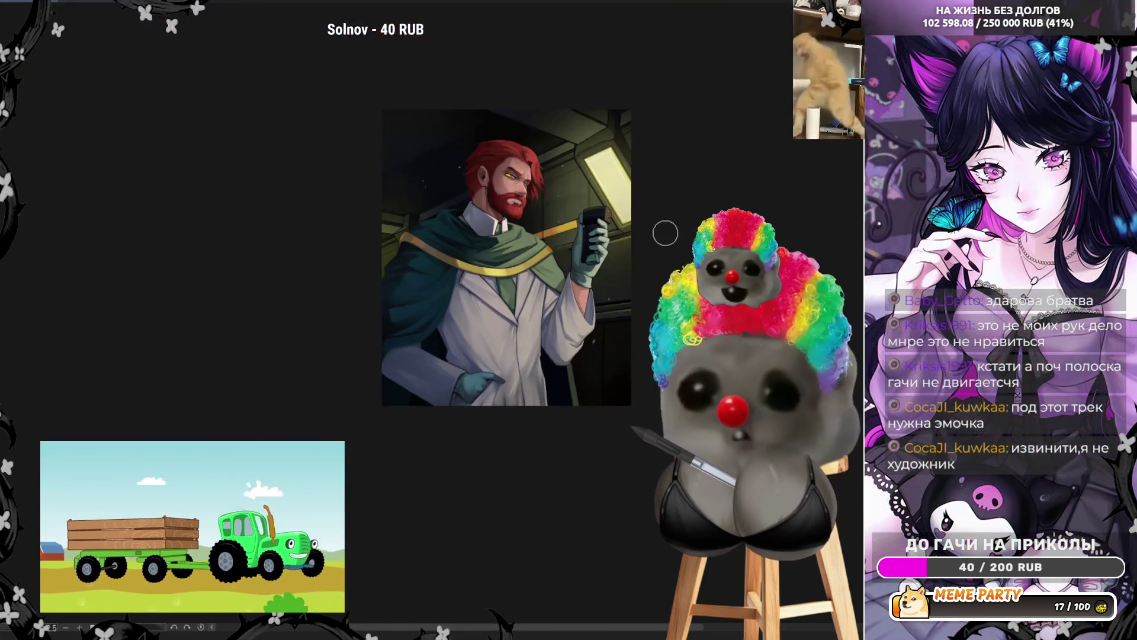
Zoom the canvas in and out to look over the bearded man's figure.
scroll(570, 322, "up", 2)
scroll(570, 322, "up", 2)
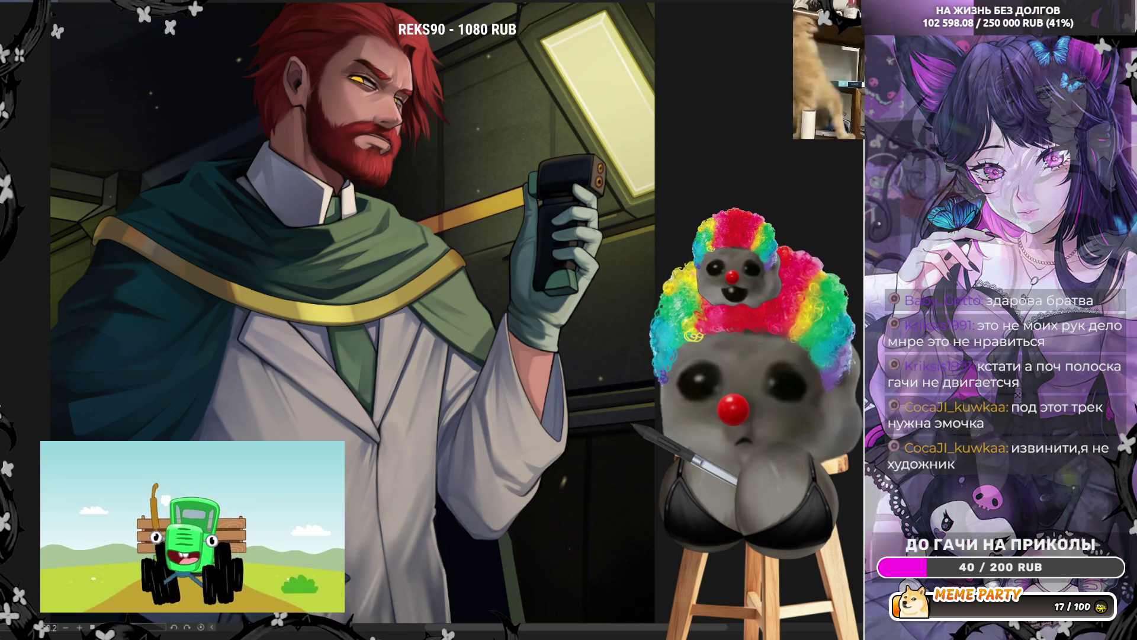
scroll(391, 296, "down", 3)
scroll(391, 296, "up", 2)
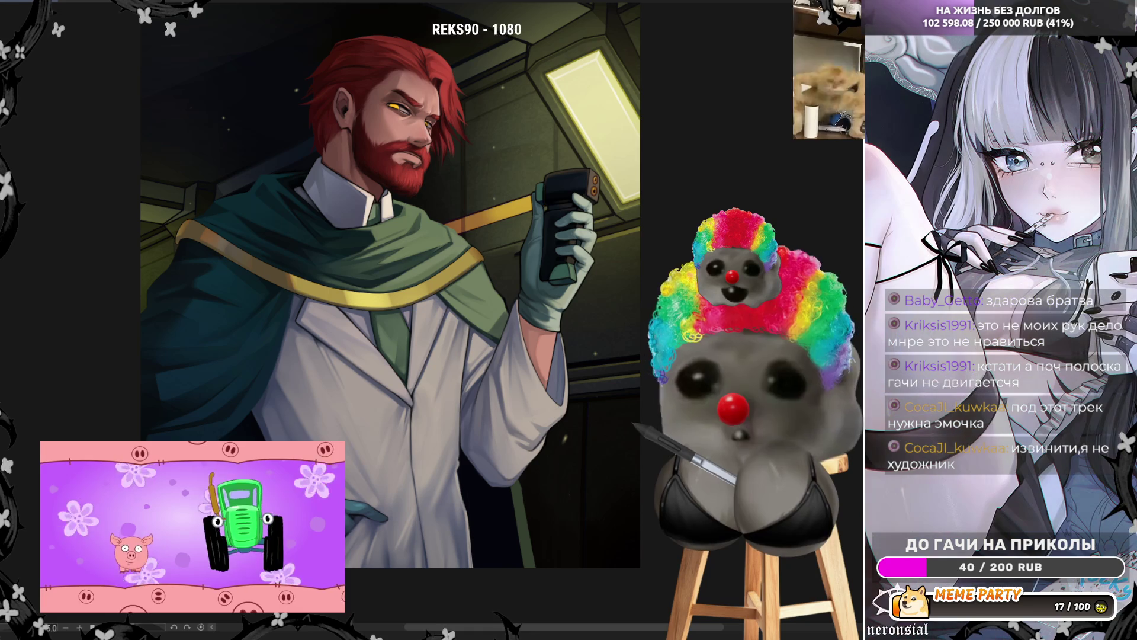
Mirror the canvas view horizontally and zoom to the lab coat and gloved hand.
key("h")
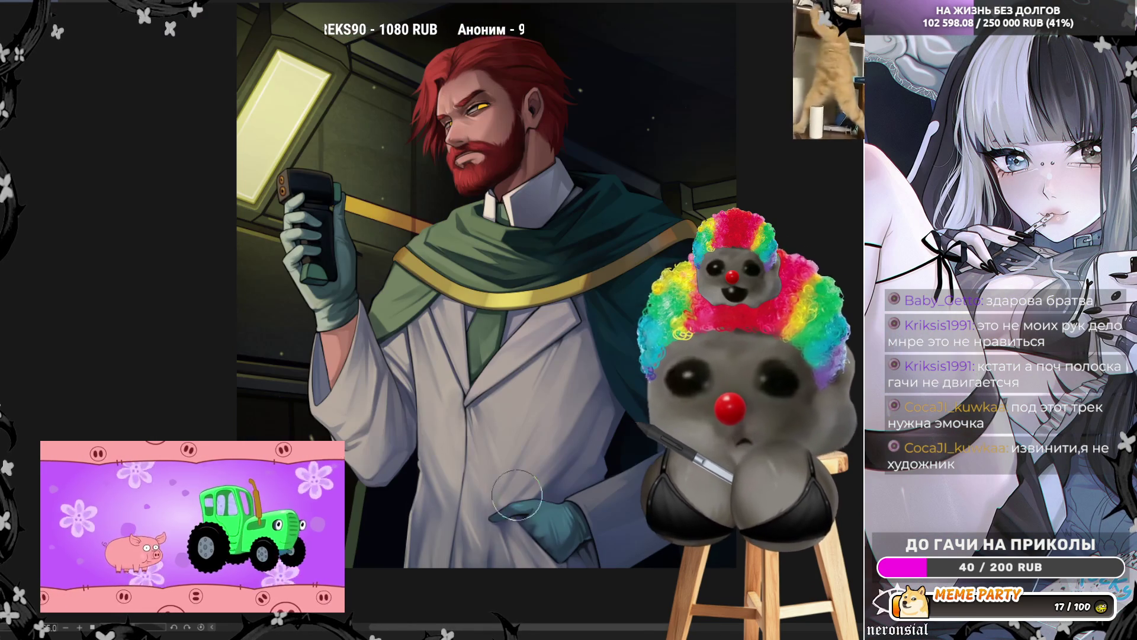
scroll(591, 472, "down", 1)
scroll(505, 437, "up", 3)
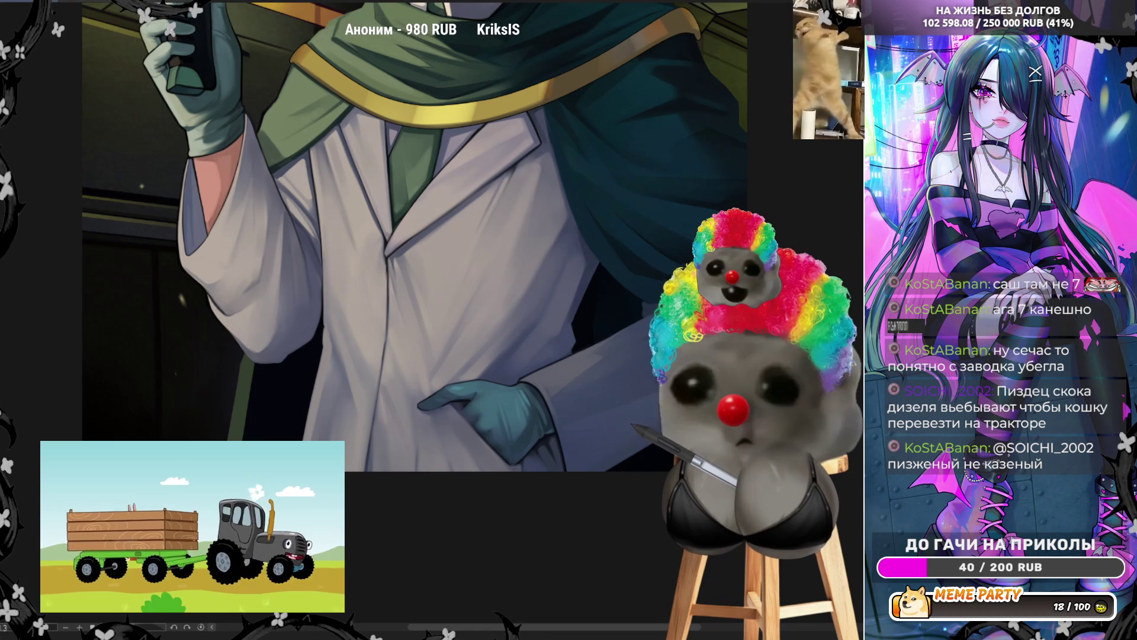
scroll(581, 251, "down", 2)
scroll(581, 251, "up", 1)
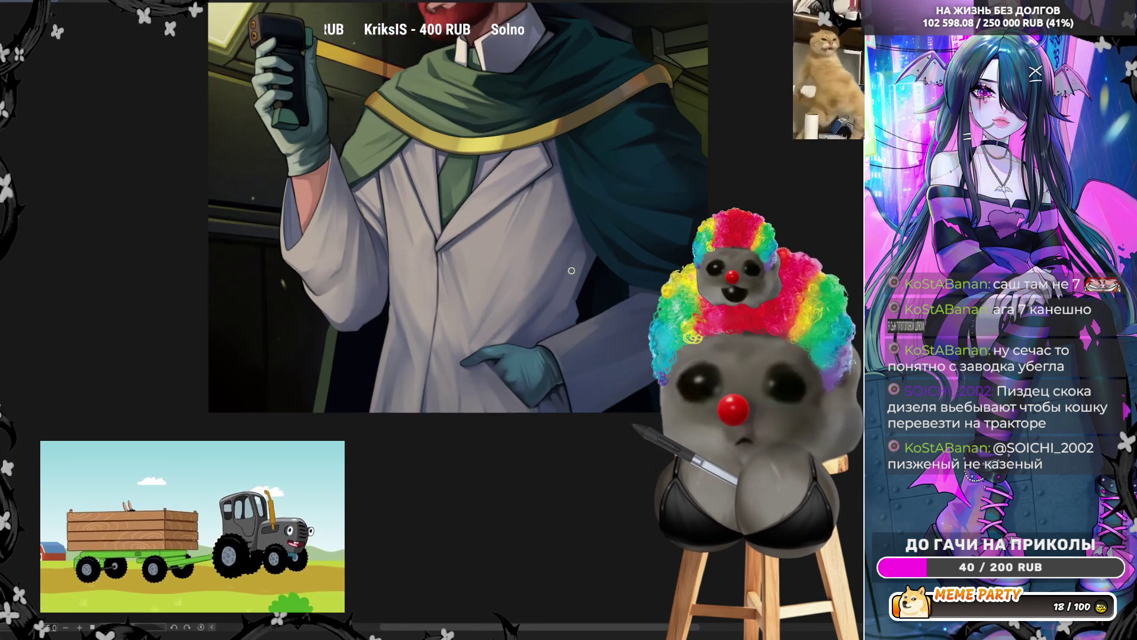
scroll(527, 296, "up", 2)
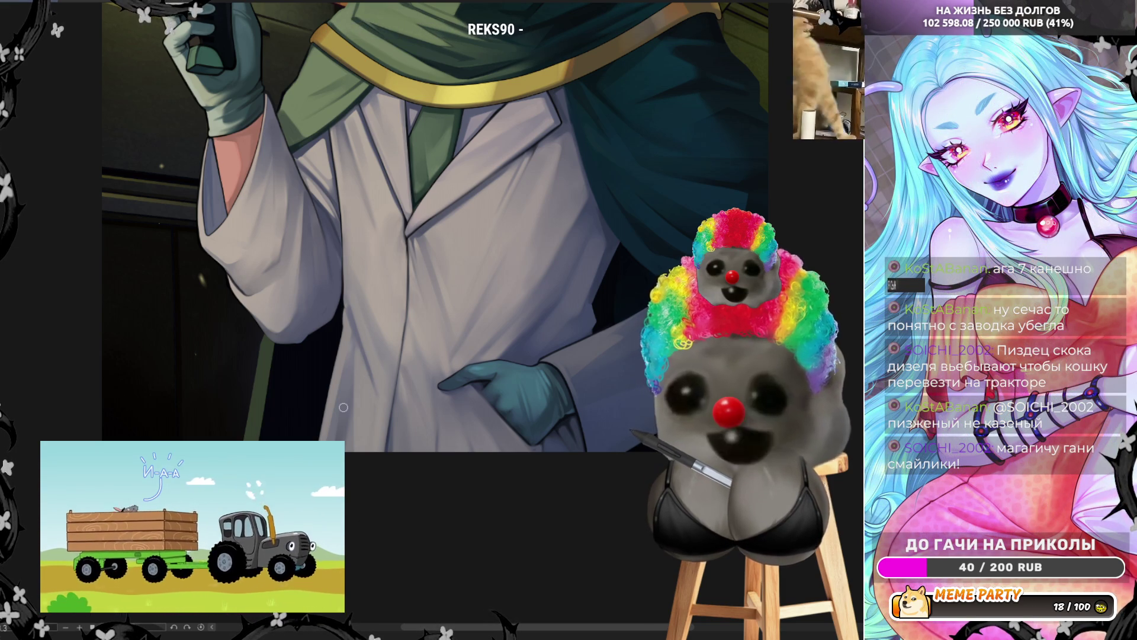
scroll(343, 406, "down", 2)
scroll(343, 406, "down", 2)
scroll(193, 283, "up", 3)
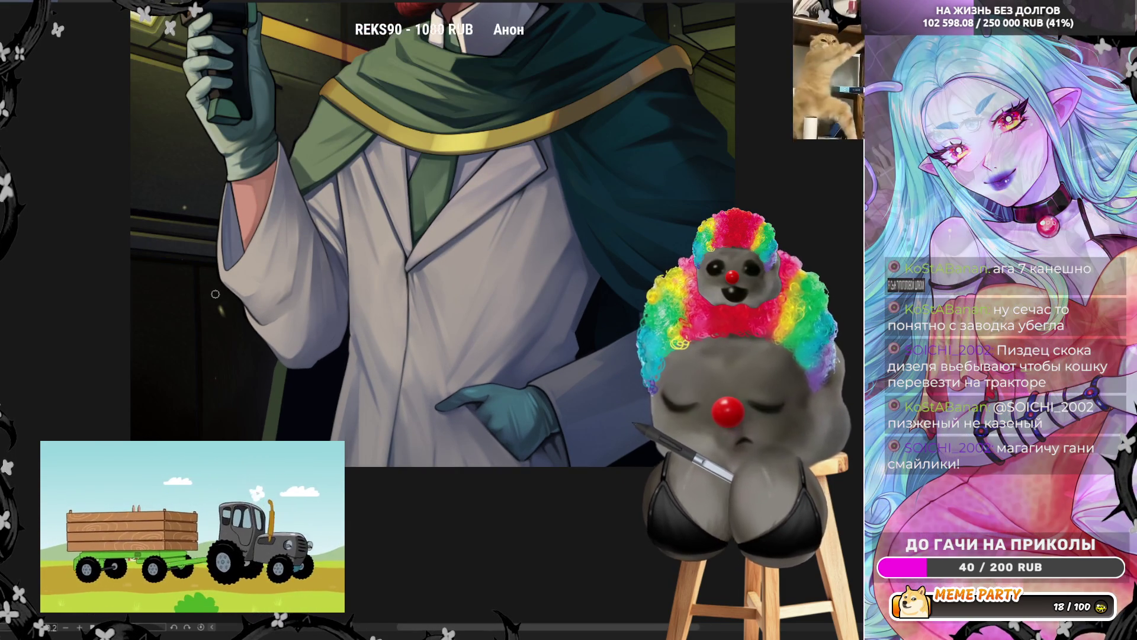